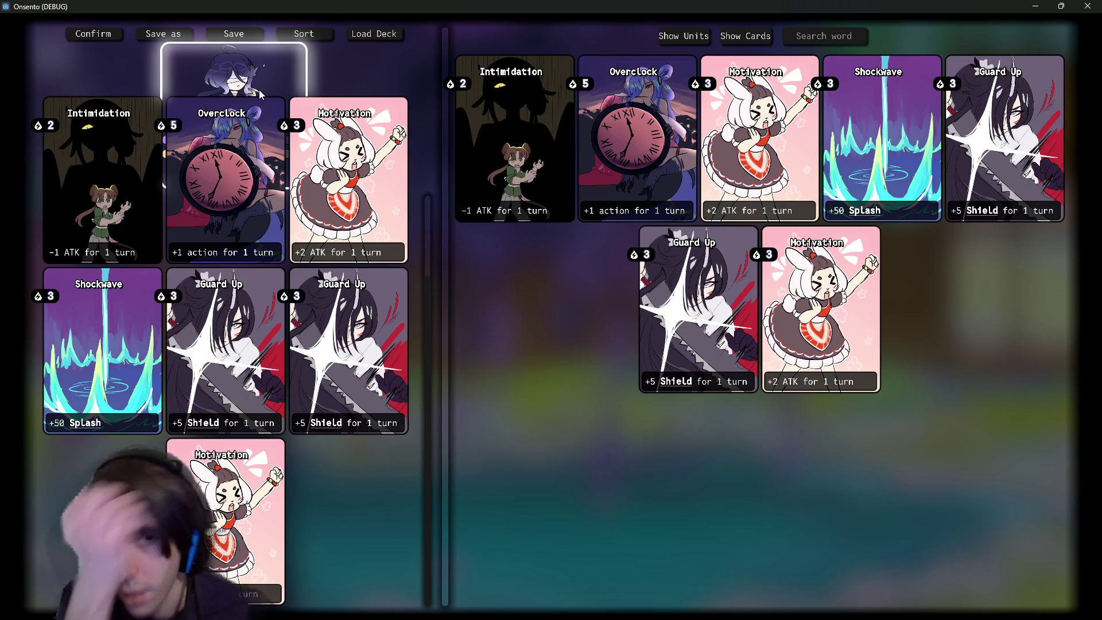
Close the Onsento (DEBUG) window to stop the game and return to the Godot editor
{"action": "left_click", "coordinate": [1093, 5]}
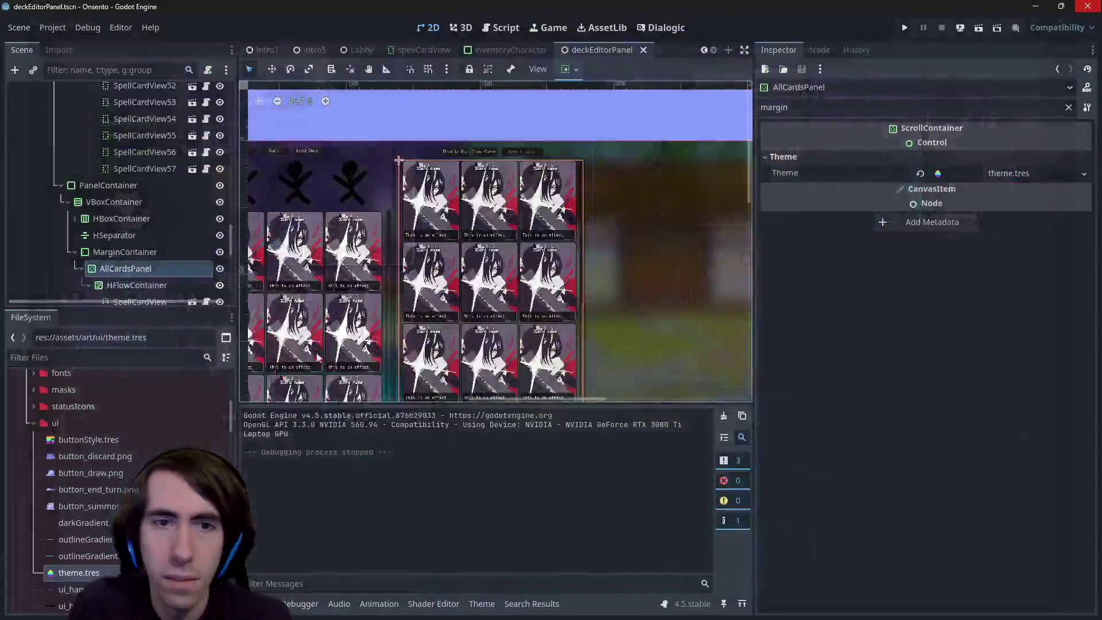
Select the HFlowContainer under AllCardsPanel and filter the Inspector for 'clip'
{"action": "left_click", "coordinate": [129, 242]}
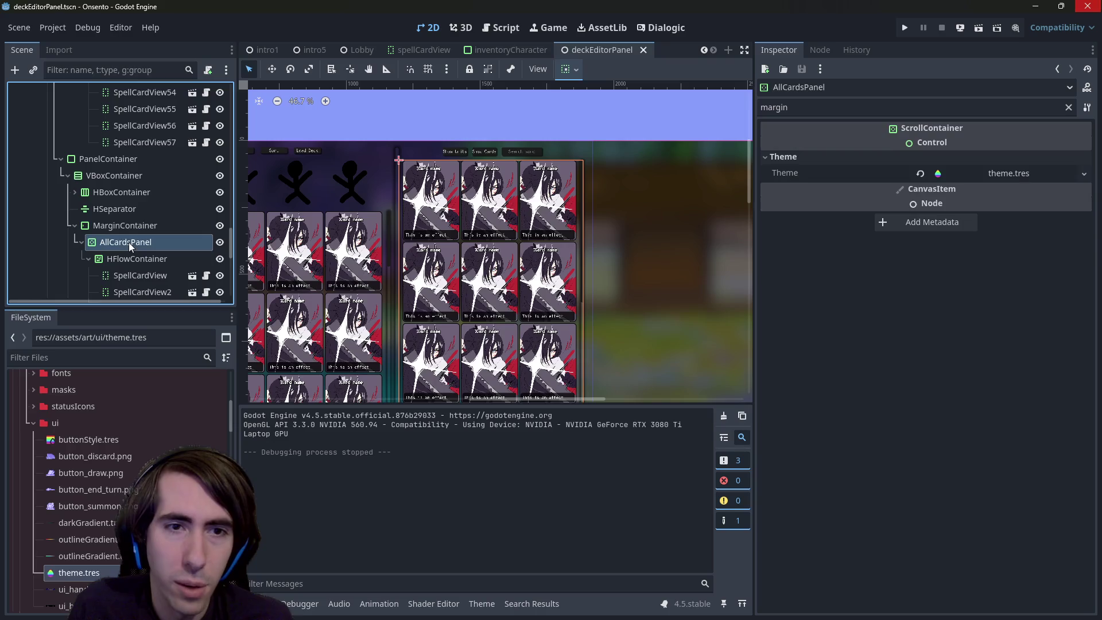
{"action": "key", "text": "f"}
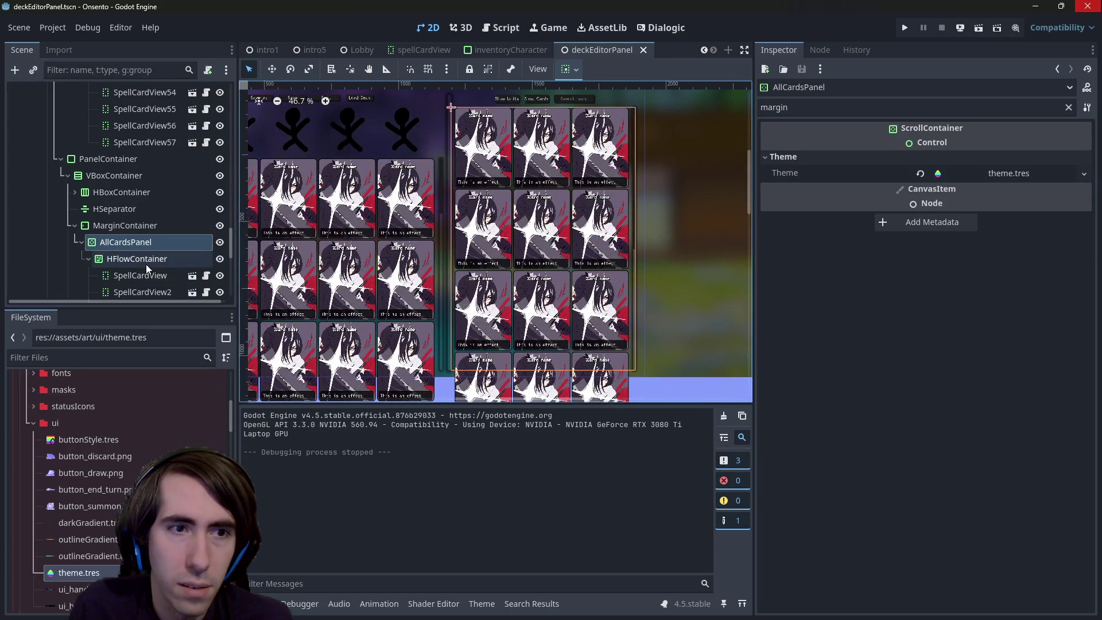
{"action": "left_click", "coordinate": [146, 264]}
{"action": "left_click", "coordinate": [1068, 107]}
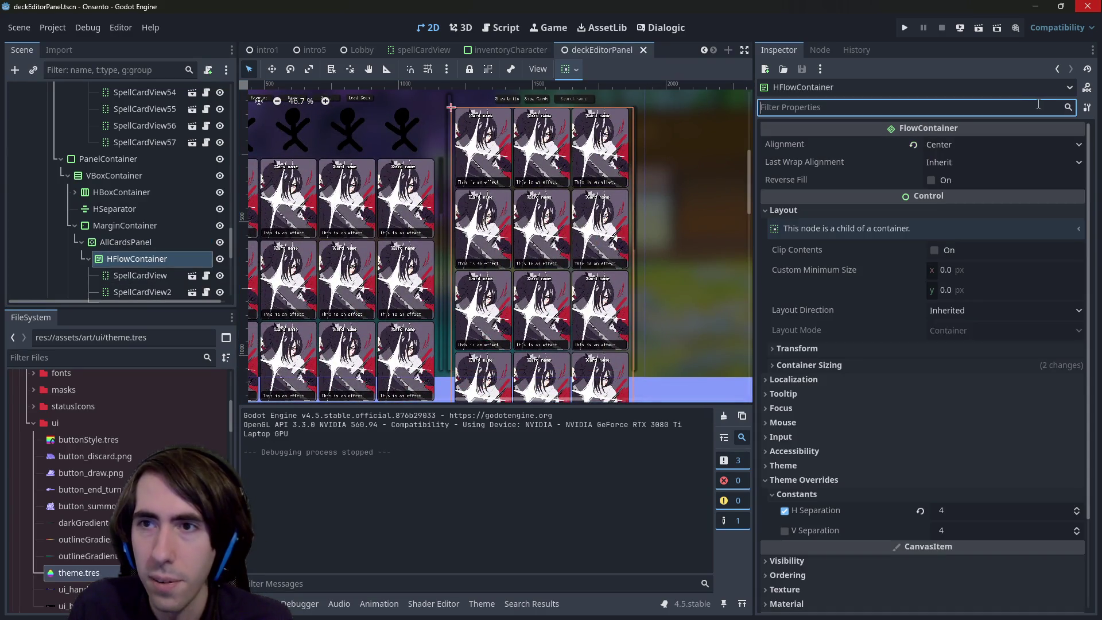
{"action": "type", "text": "clip"}
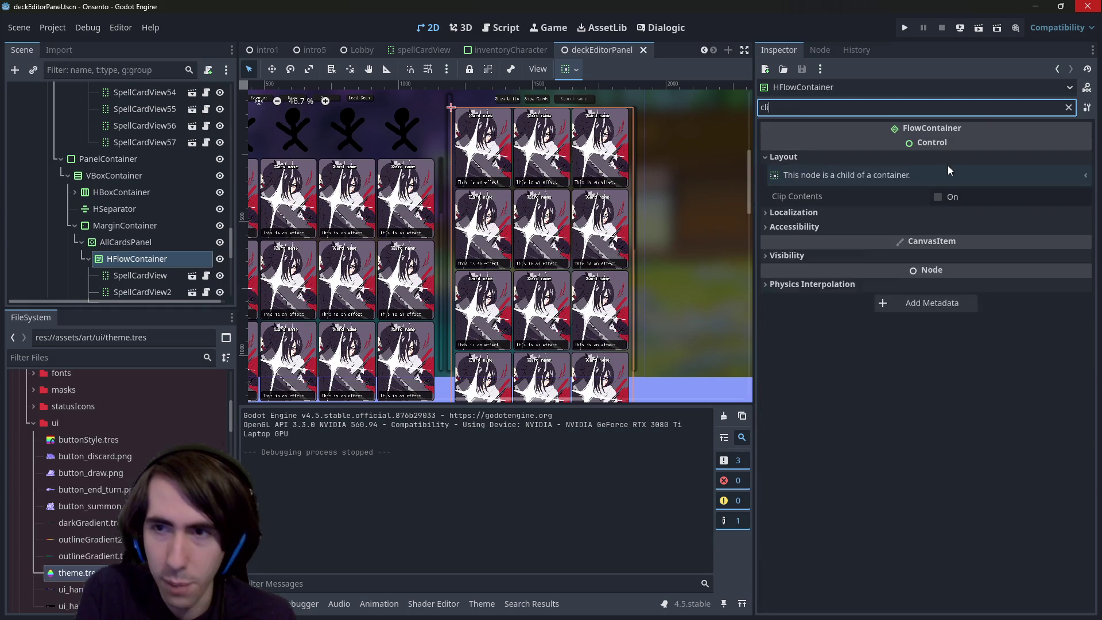
Switch HFlowContainer's Clip Contents on, compare the result, then switch it back off
{"action": "left_click", "coordinate": [938, 197]}
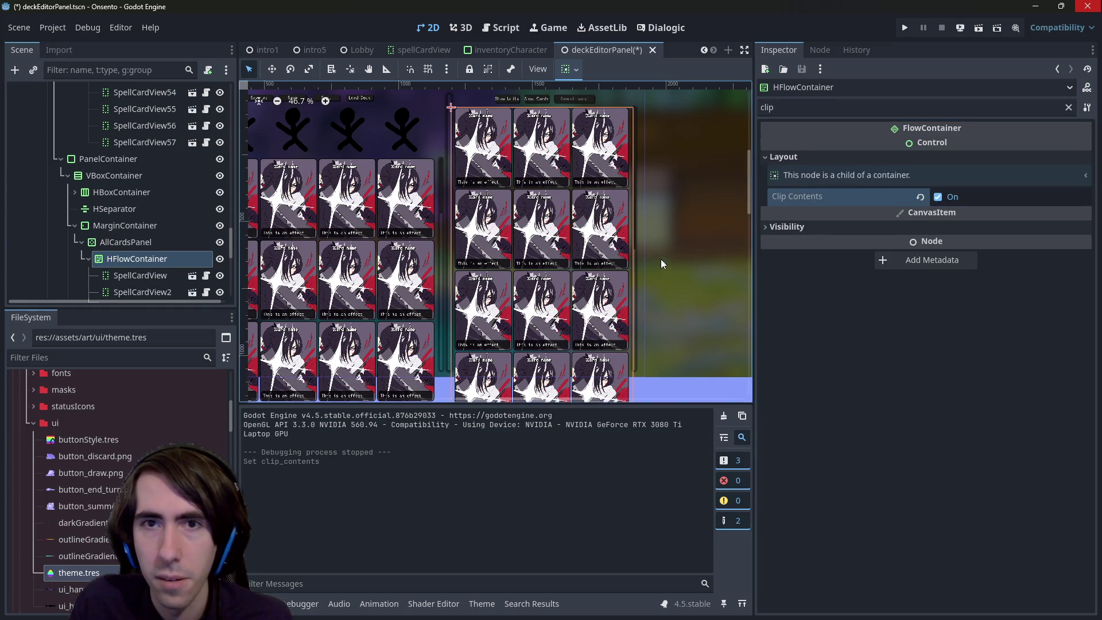
{"action": "scroll", "coordinate": [659, 259], "scroll_direction": "down", "scroll_amount": 2}
{"action": "scroll", "coordinate": [631, 287], "scroll_direction": "up", "scroll_amount": 1}
{"action": "scroll", "coordinate": [631, 287], "scroll_direction": "down", "scroll_amount": 5}
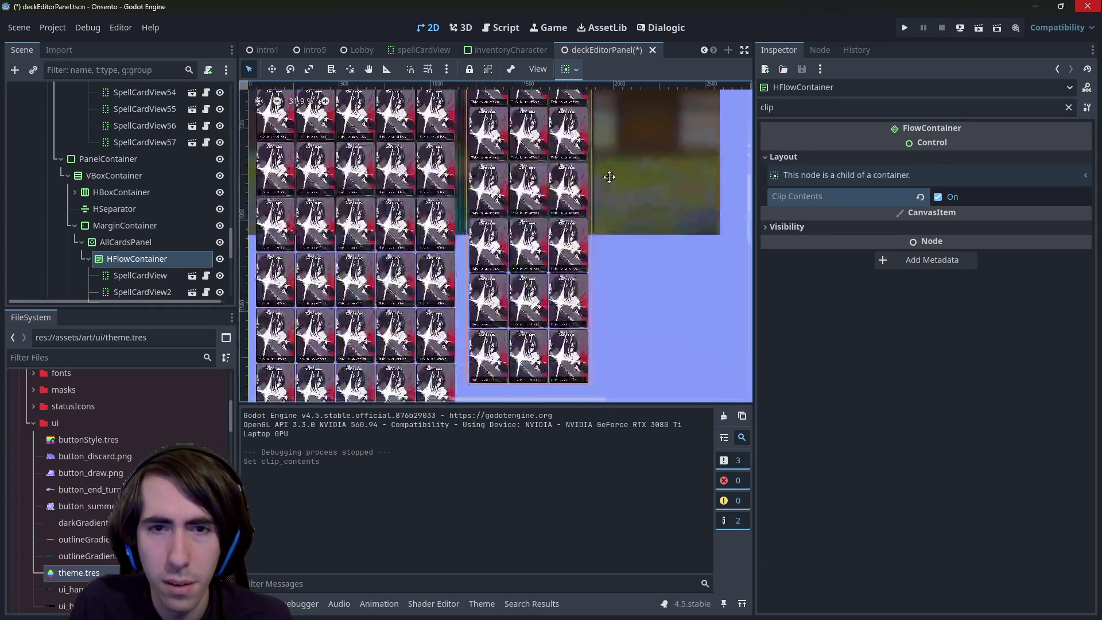
{"action": "scroll", "coordinate": [631, 258], "scroll_direction": "up", "scroll_amount": 3}
{"action": "left_click", "coordinate": [941, 198]}
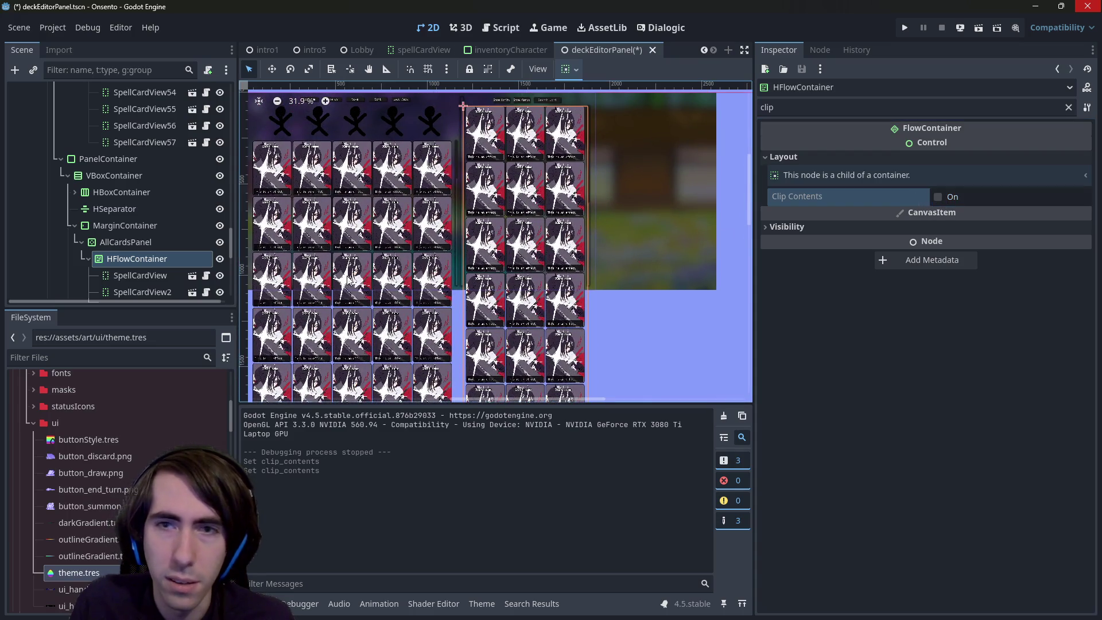
Enable Clip Contents on the AllCardsPanel ScrollContainer
{"action": "left_click", "coordinate": [125, 246]}
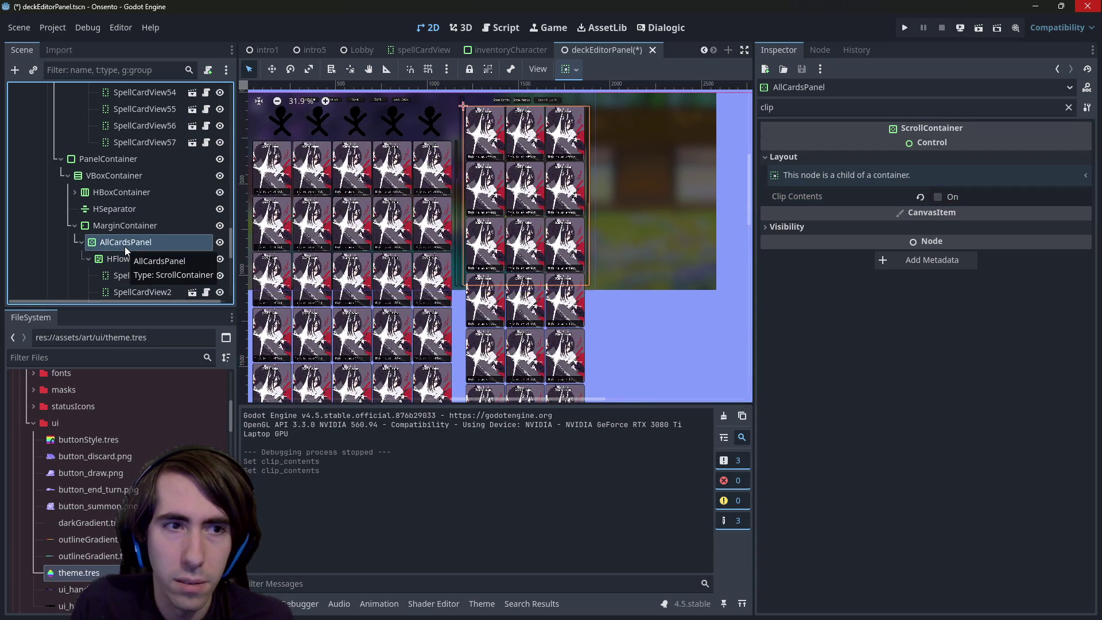
{"action": "scroll", "coordinate": [601, 197], "scroll_direction": "up", "scroll_amount": 2}
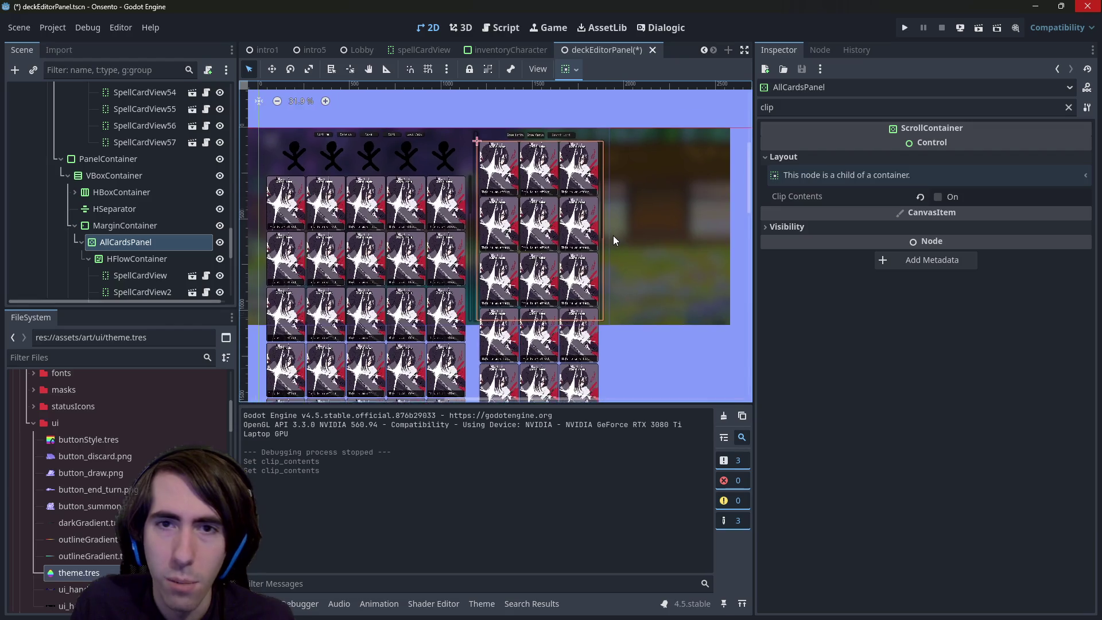
{"action": "scroll", "coordinate": [568, 189], "scroll_direction": "up", "scroll_amount": 2}
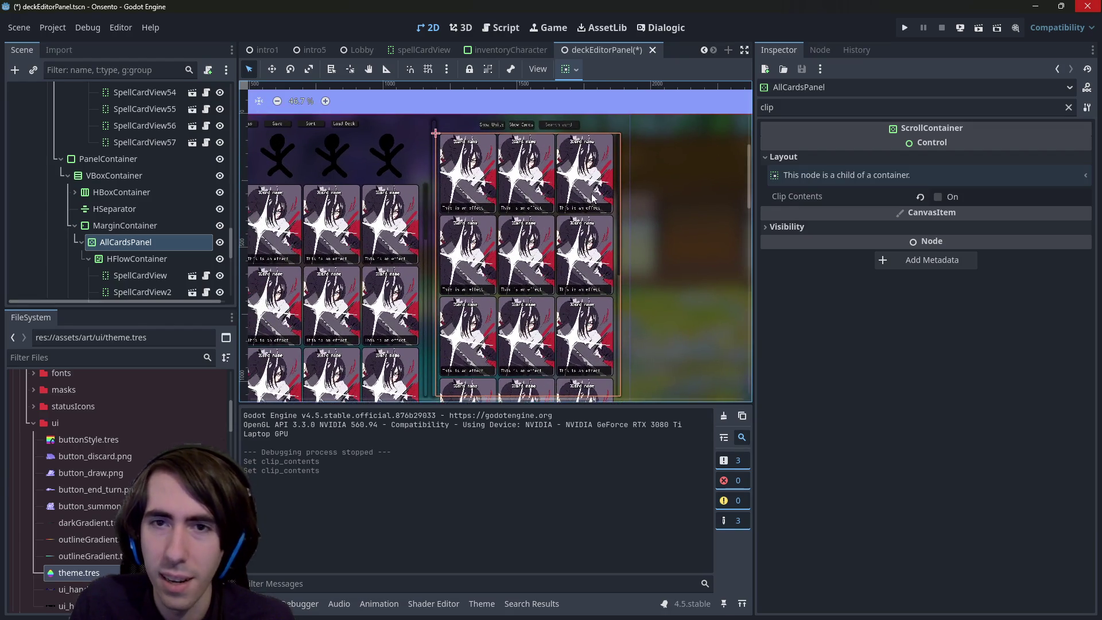
{"action": "left_click", "coordinate": [147, 260]}
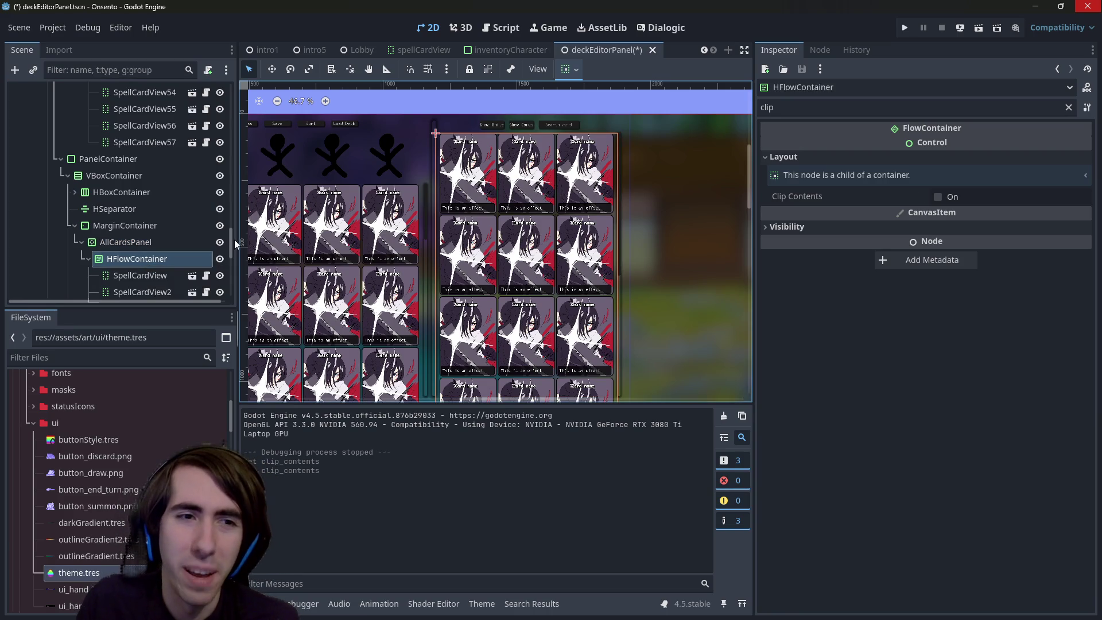
{"action": "left_click", "coordinate": [172, 242]}
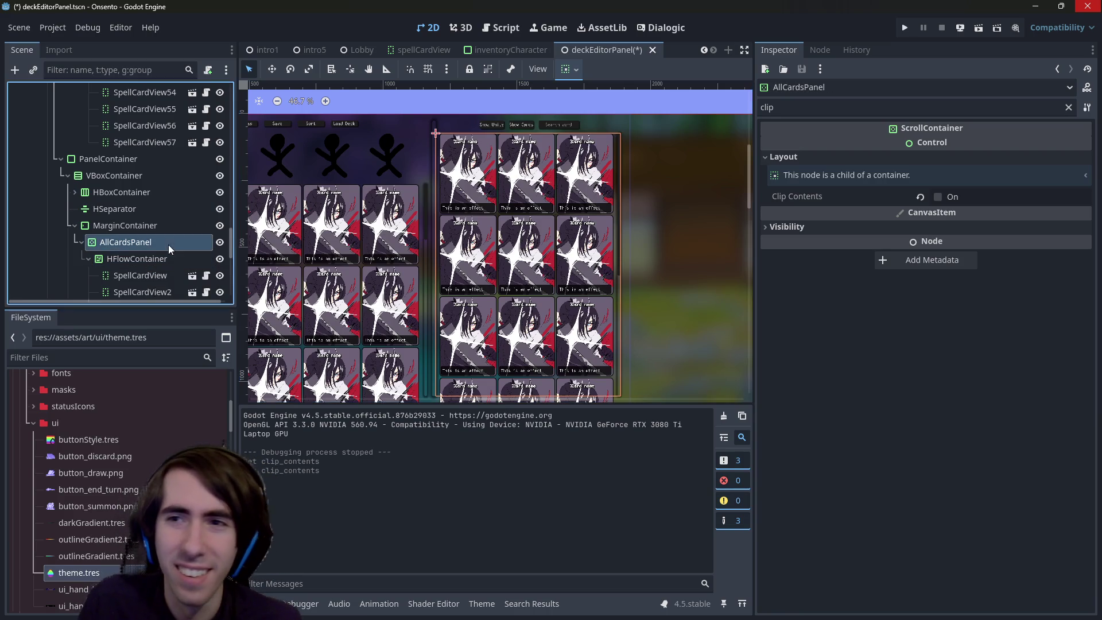
{"action": "left_click", "coordinate": [920, 198]}
Zoom the 2D view to inspect the clipped card grid and select a deck card
{"action": "scroll", "coordinate": [650, 192], "scroll_direction": "up", "scroll_amount": 2}
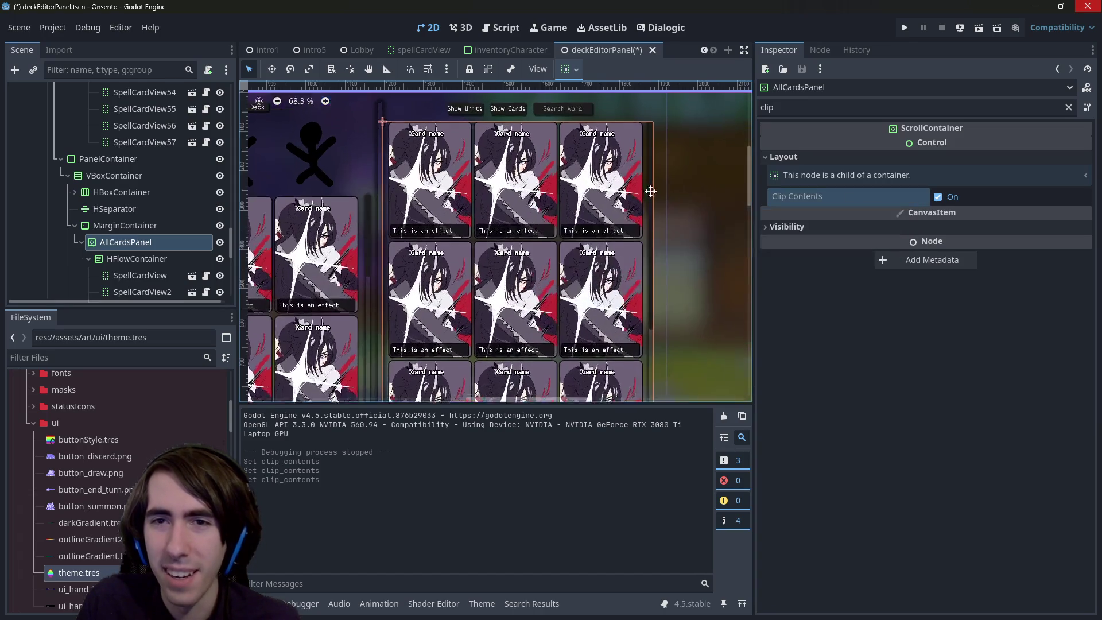
{"action": "scroll", "coordinate": [542, 232], "scroll_direction": "up", "scroll_amount": 3}
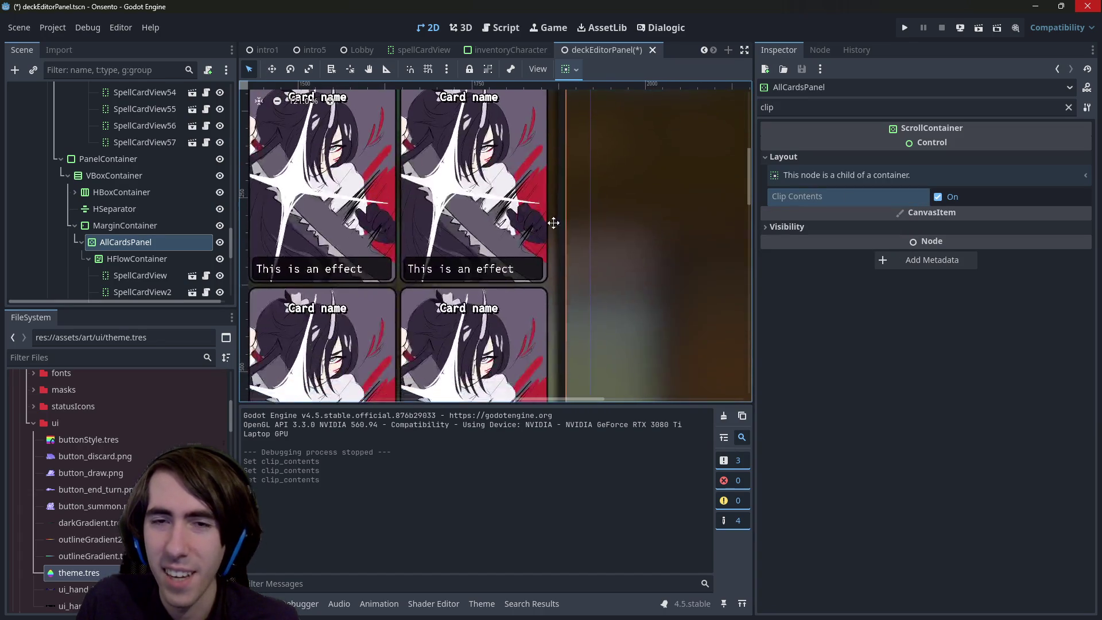
{"action": "scroll", "coordinate": [566, 231], "scroll_direction": "up", "scroll_amount": 1}
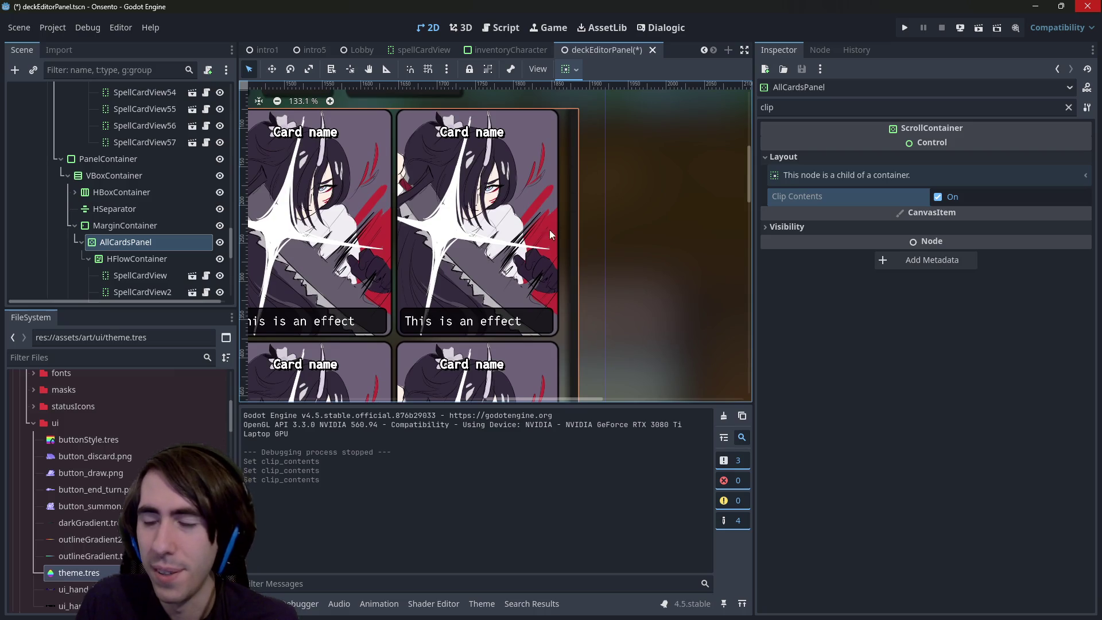
{"action": "scroll", "coordinate": [568, 241], "scroll_direction": "down", "scroll_amount": 4}
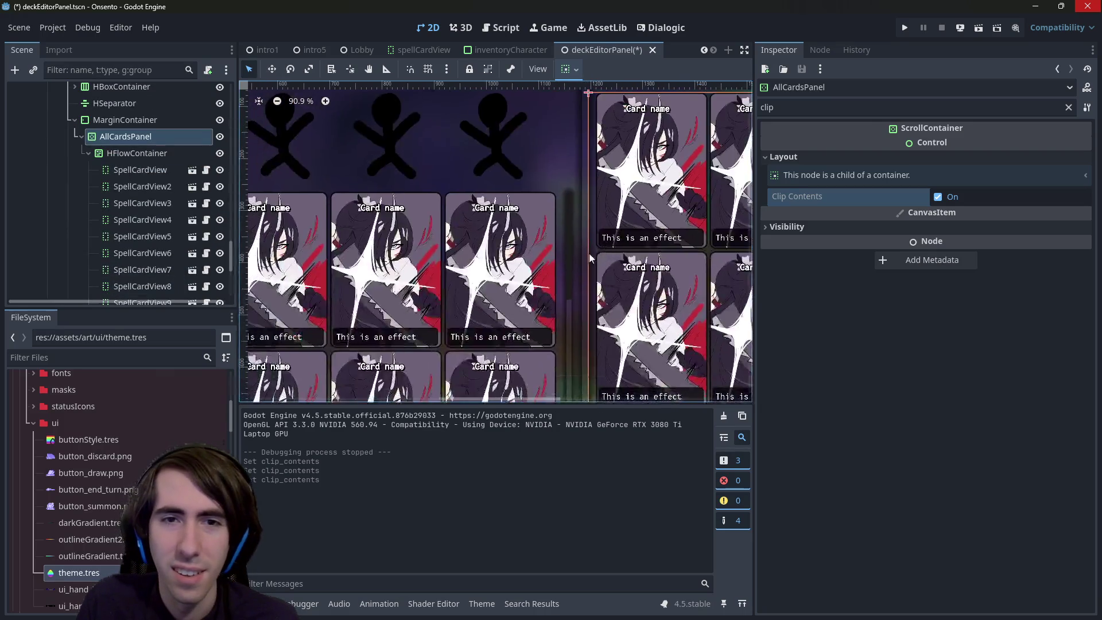
{"action": "scroll", "coordinate": [589, 253], "scroll_direction": "down", "scroll_amount": 3}
{"action": "left_click", "coordinate": [551, 267]}
{"action": "scroll", "coordinate": [146, 156], "scroll_direction": "up", "scroll_amount": 5}
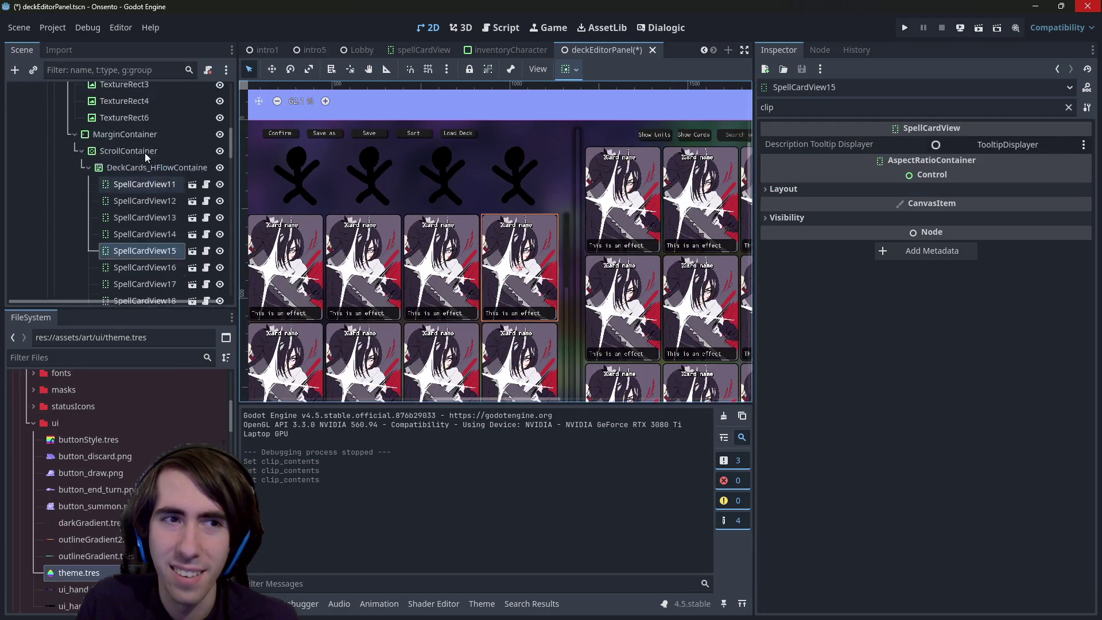
Enable Clip Contents on the deck ScrollContainer in its Layout properties
{"action": "scroll", "coordinate": [145, 156], "scroll_direction": "up", "scroll_amount": 1}
{"action": "left_click", "coordinate": [128, 177]}
{"action": "left_click", "coordinate": [829, 157]}
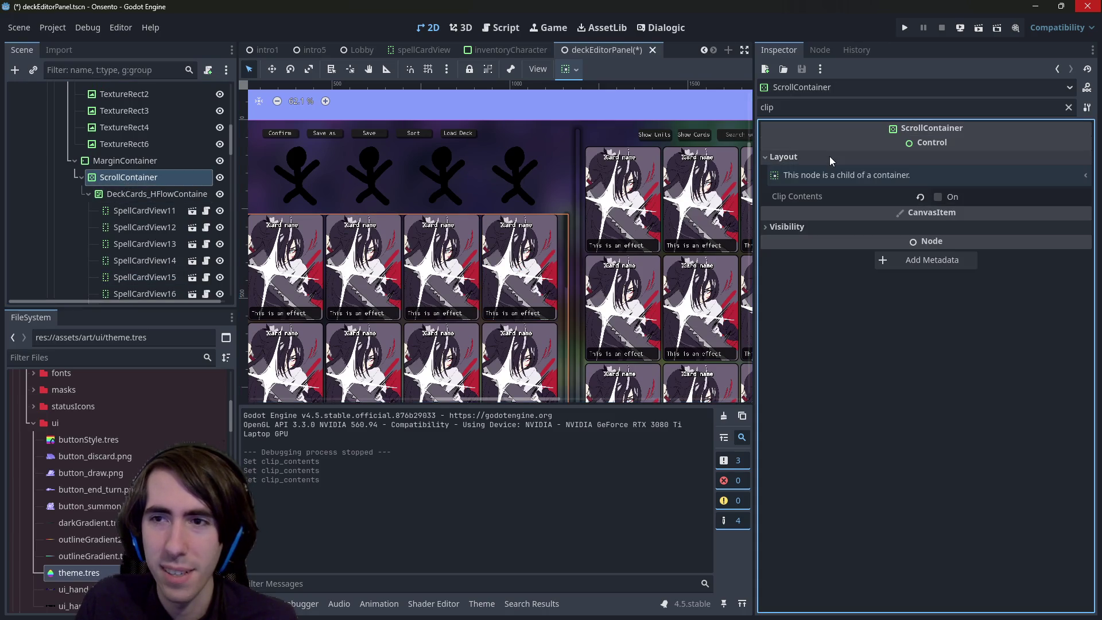
{"action": "left_click", "coordinate": [953, 198]}
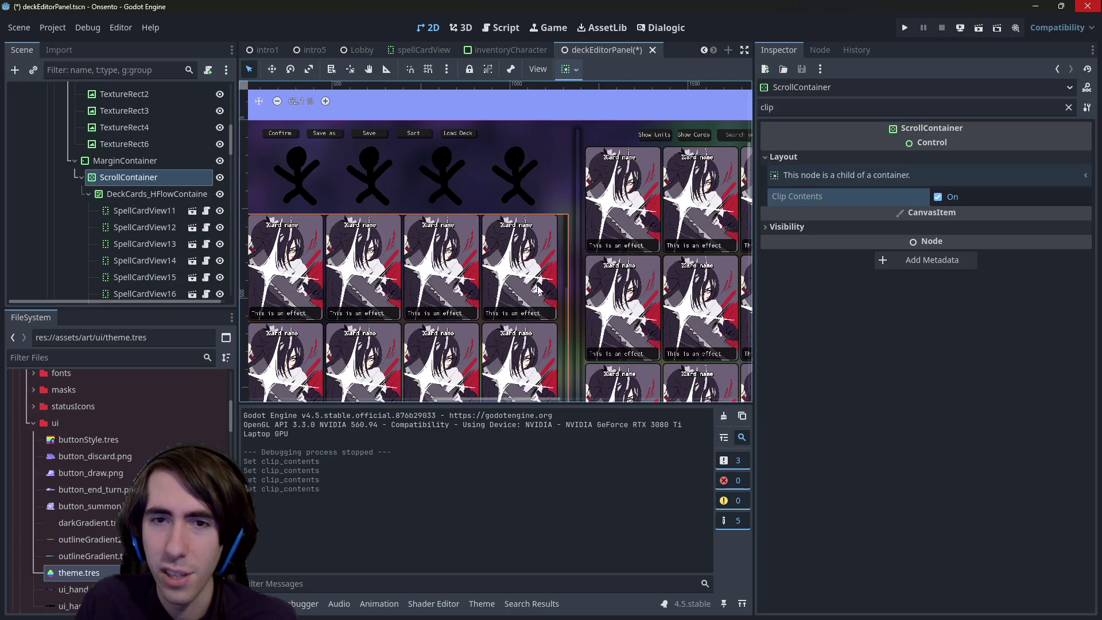
{"action": "scroll", "coordinate": [555, 267], "scroll_direction": "up", "scroll_amount": 8}
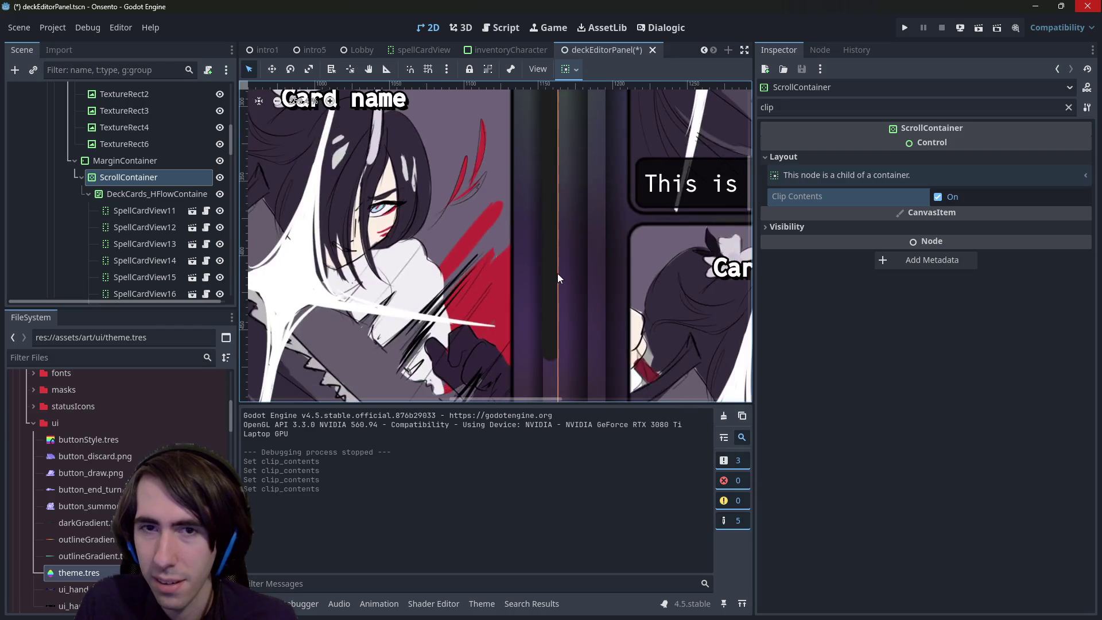
{"action": "scroll", "coordinate": [556, 273], "scroll_direction": "down", "scroll_amount": 5}
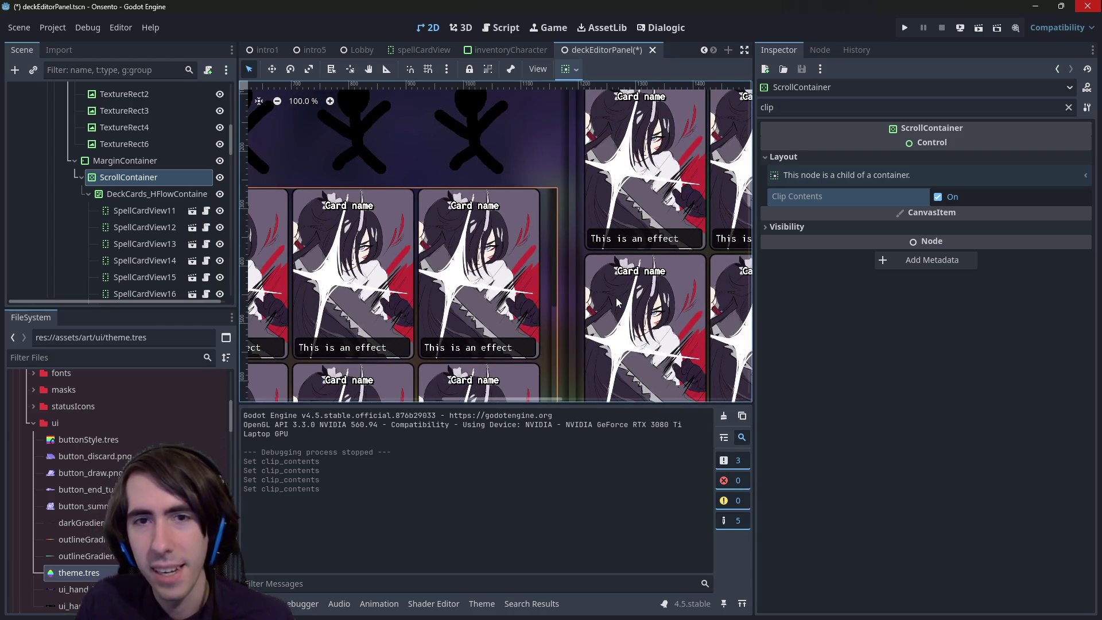
Collapse DeckCards_HFlowContainer in the Scene dock and zoom the 2D view out
{"action": "left_click", "coordinate": [88, 194]}
{"action": "scroll", "coordinate": [126, 198], "scroll_direction": "down", "scroll_amount": 3}
{"action": "scroll", "coordinate": [126, 198], "scroll_direction": "up", "scroll_amount": 2}
{"action": "scroll", "coordinate": [126, 198], "scroll_direction": "up", "scroll_amount": 2}
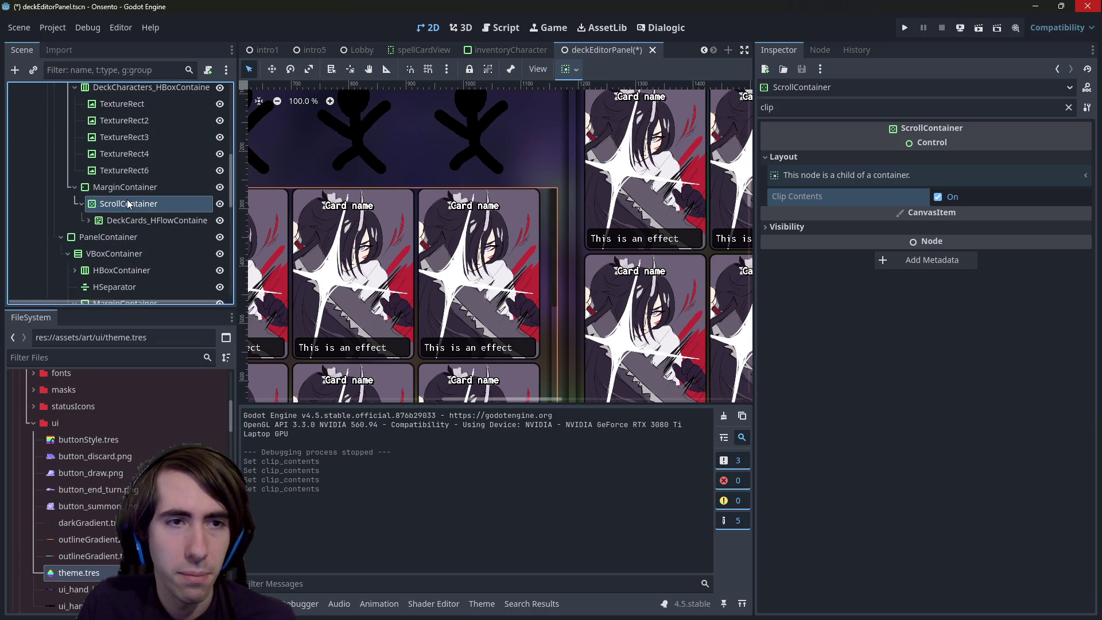
{"action": "scroll", "coordinate": [513, 271], "scroll_direction": "down", "scroll_amount": 2}
{"action": "scroll", "coordinate": [512, 272], "scroll_direction": "down", "scroll_amount": 9}
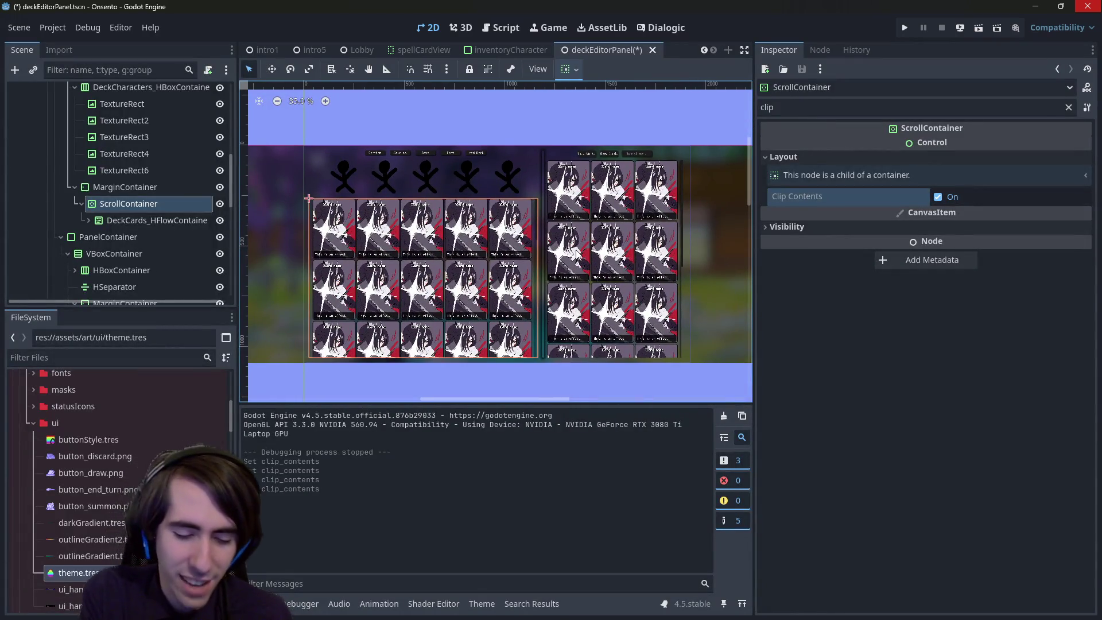
{"action": "key", "text": "ctrl+s"}
{"action": "left_click", "coordinate": [527, 370]}
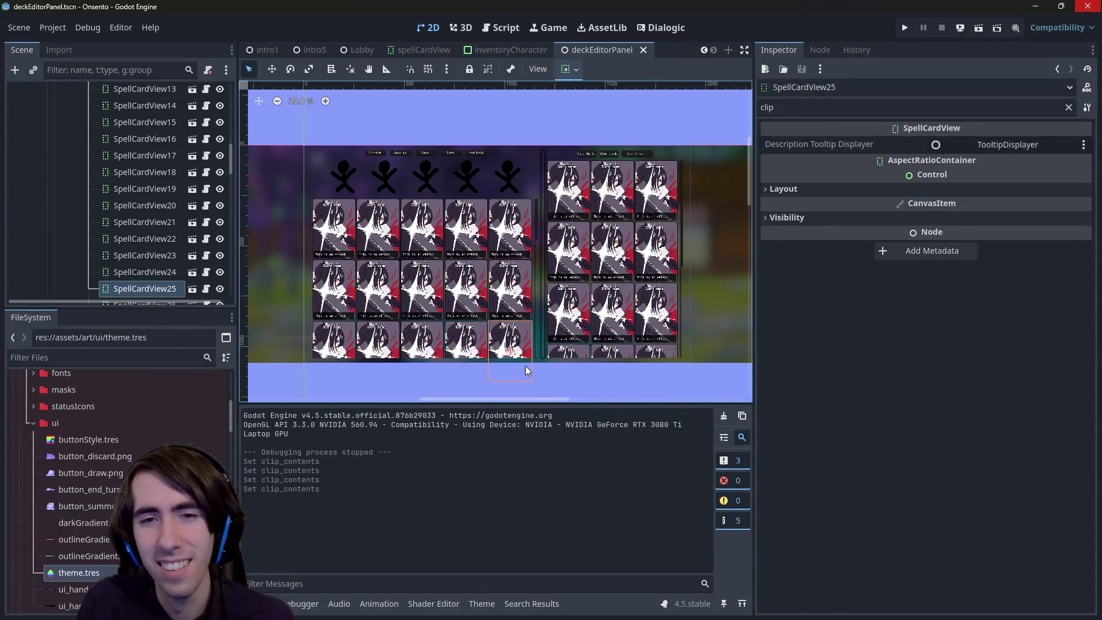
{"action": "left_click", "coordinate": [547, 391]}
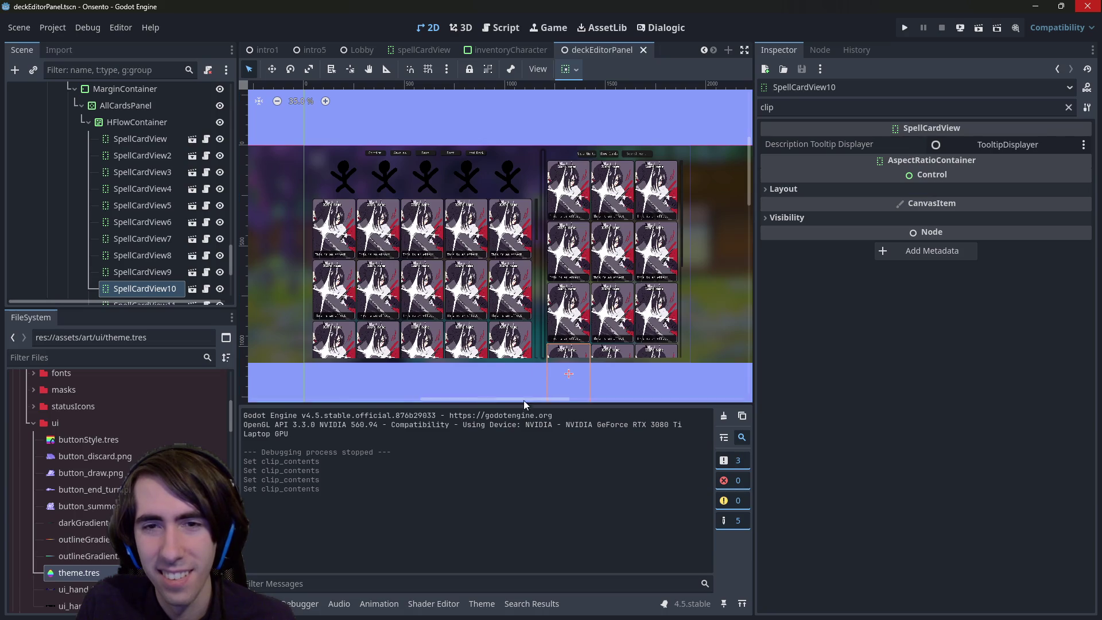
{"action": "scroll", "coordinate": [540, 297], "scroll_direction": "up", "scroll_amount": 2}
{"action": "scroll", "coordinate": [540, 296], "scroll_direction": "up", "scroll_amount": 4}
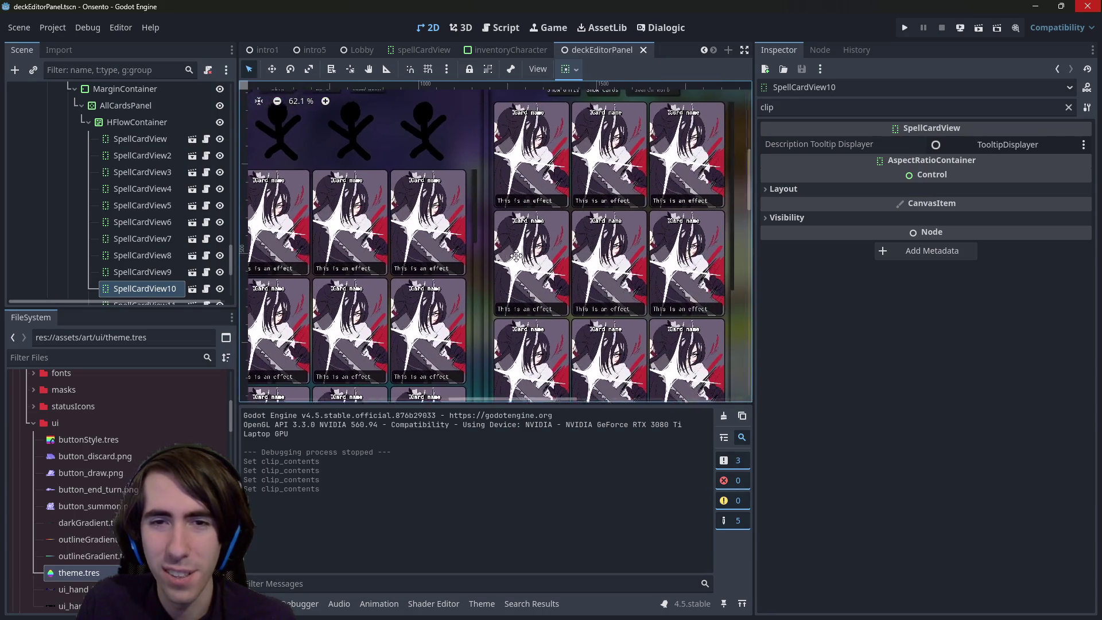
{"action": "scroll", "coordinate": [420, 270], "scroll_direction": "up", "scroll_amount": 3}
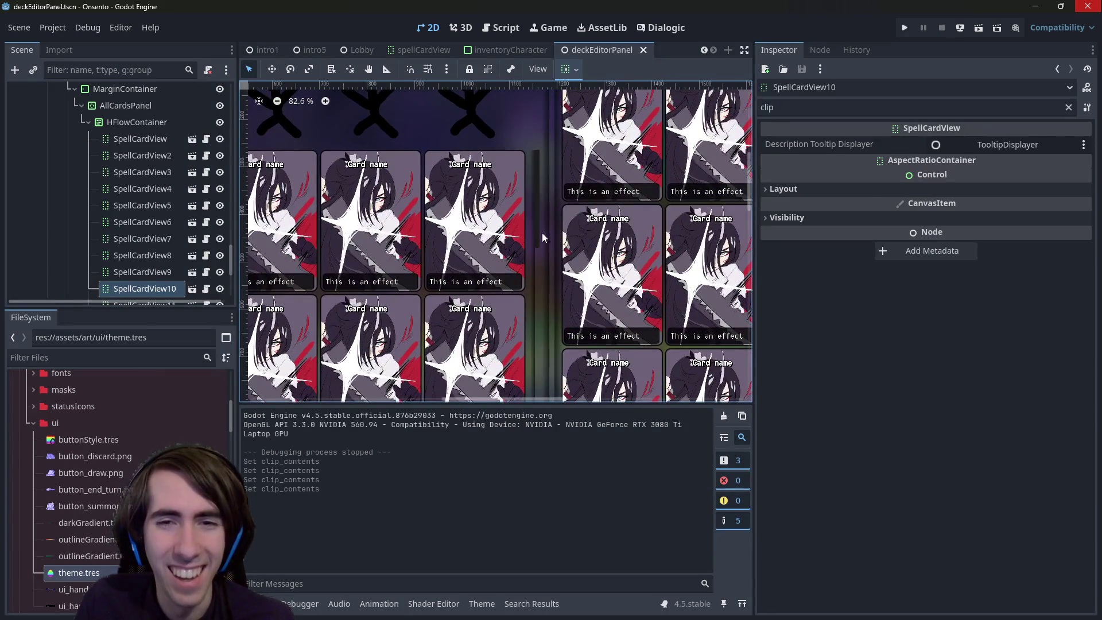
{"action": "left_click", "coordinate": [541, 233]}
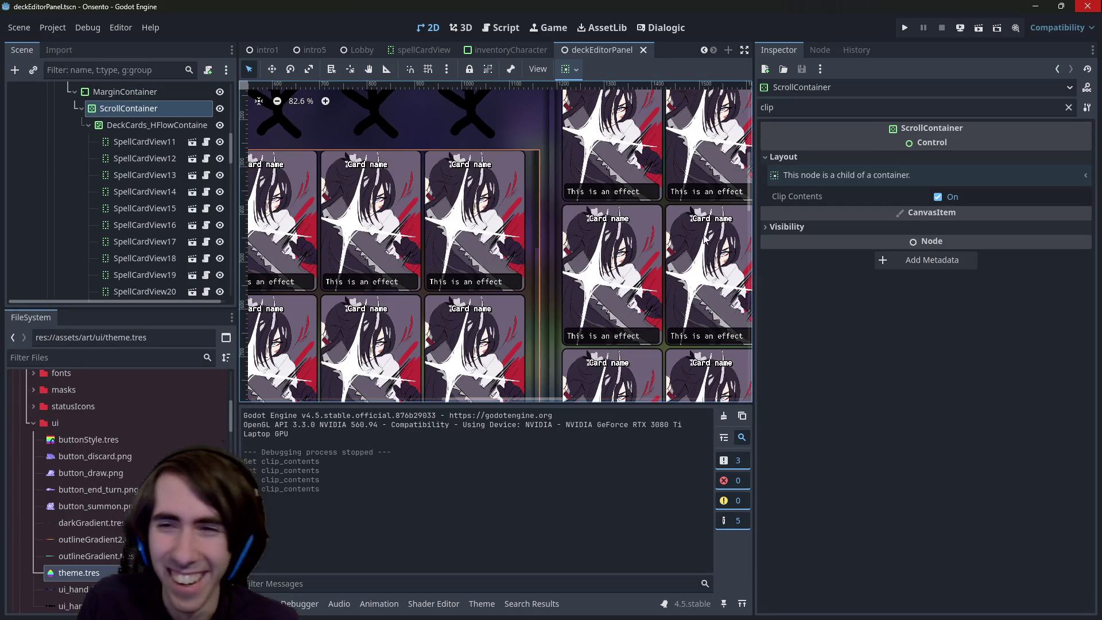
{"action": "mouse_move", "coordinate": [560, 251]}
{"action": "left_mouse_down"}
{"action": "mouse_move", "coordinate": [511, 278]}
{"action": "mouse_move", "coordinate": [480, 275]}
{"action": "left_mouse_up"}
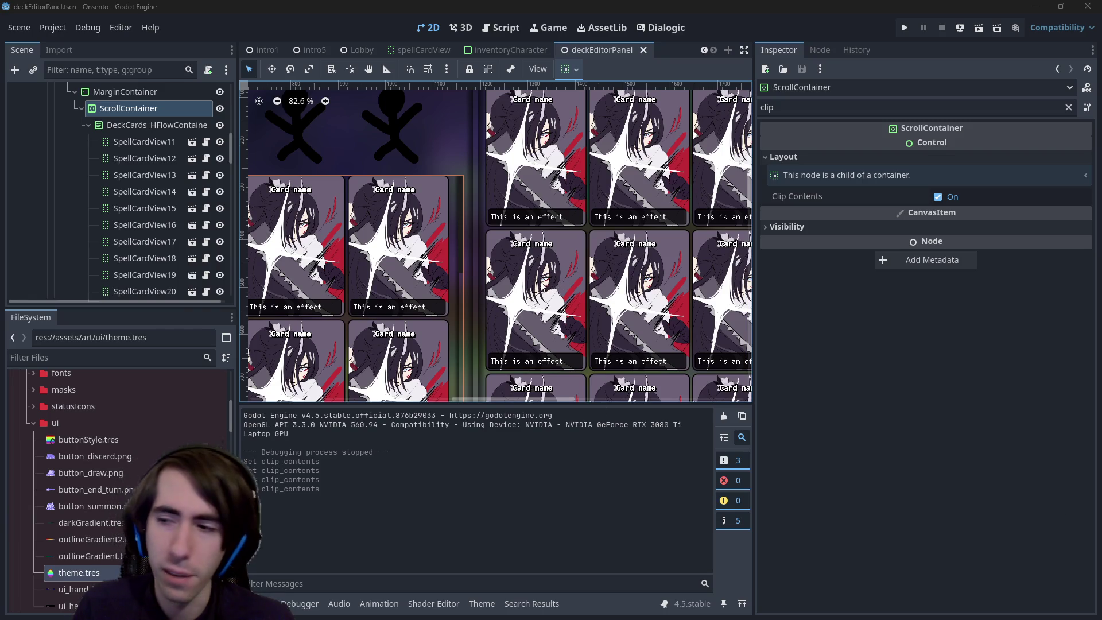
{"action": "left_click", "coordinate": [465, 261]}
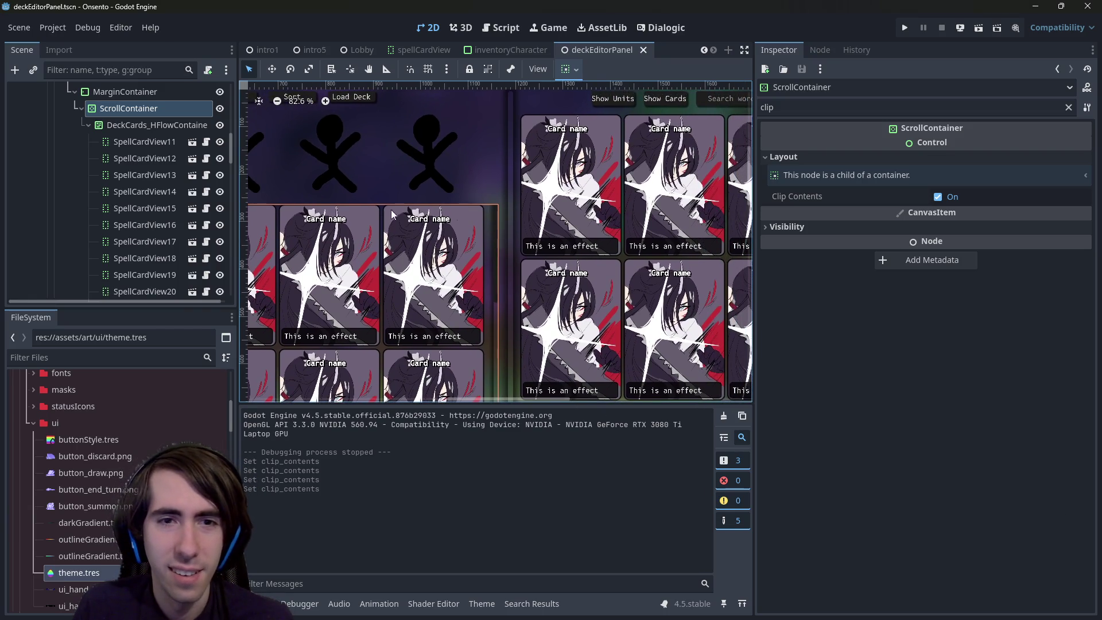
{"action": "scroll", "coordinate": [392, 215], "scroll_direction": "down", "scroll_amount": 7}
{"action": "scroll", "coordinate": [390, 313], "scroll_direction": "up", "scroll_amount": 4}
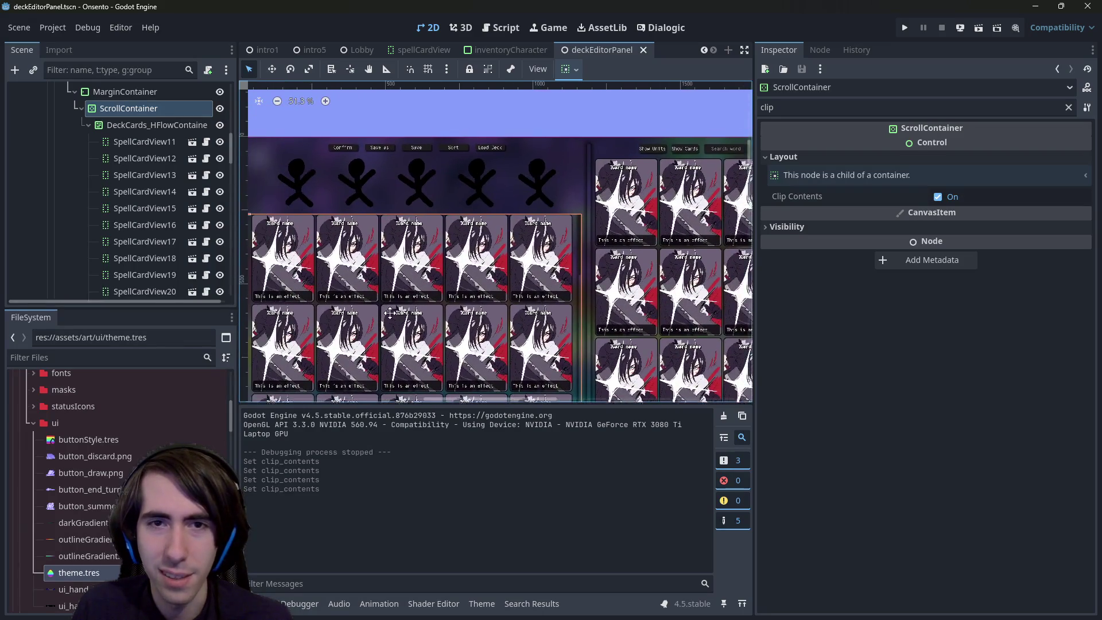
{"action": "scroll", "coordinate": [390, 313], "scroll_direction": "up", "scroll_amount": 5}
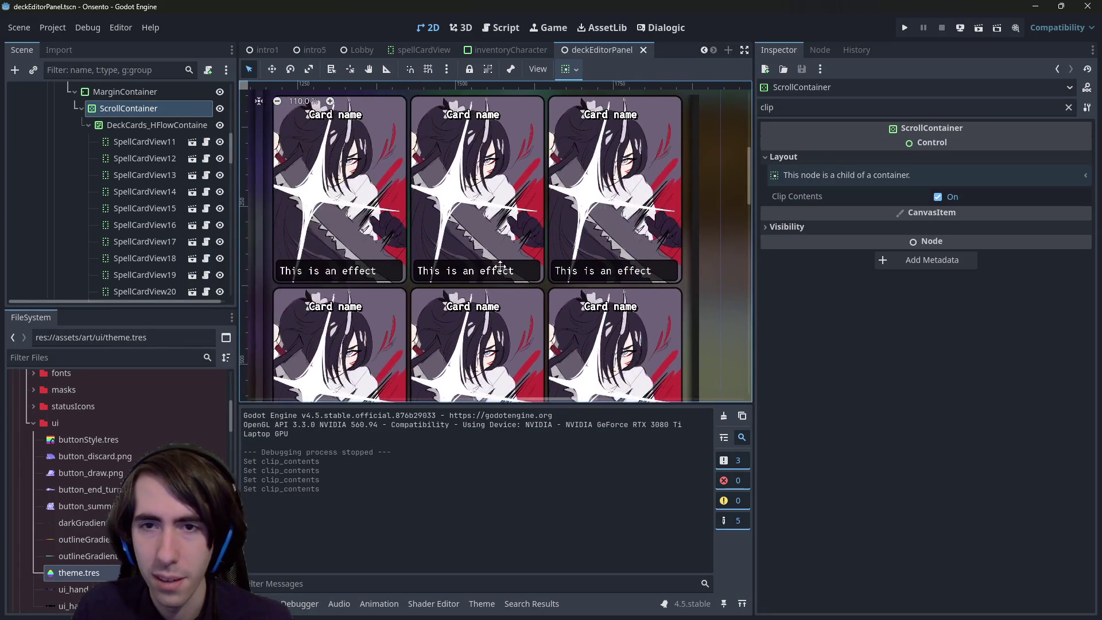
{"action": "left_click_drag", "start_coordinate": [500, 265], "coordinate": [612, 203]}
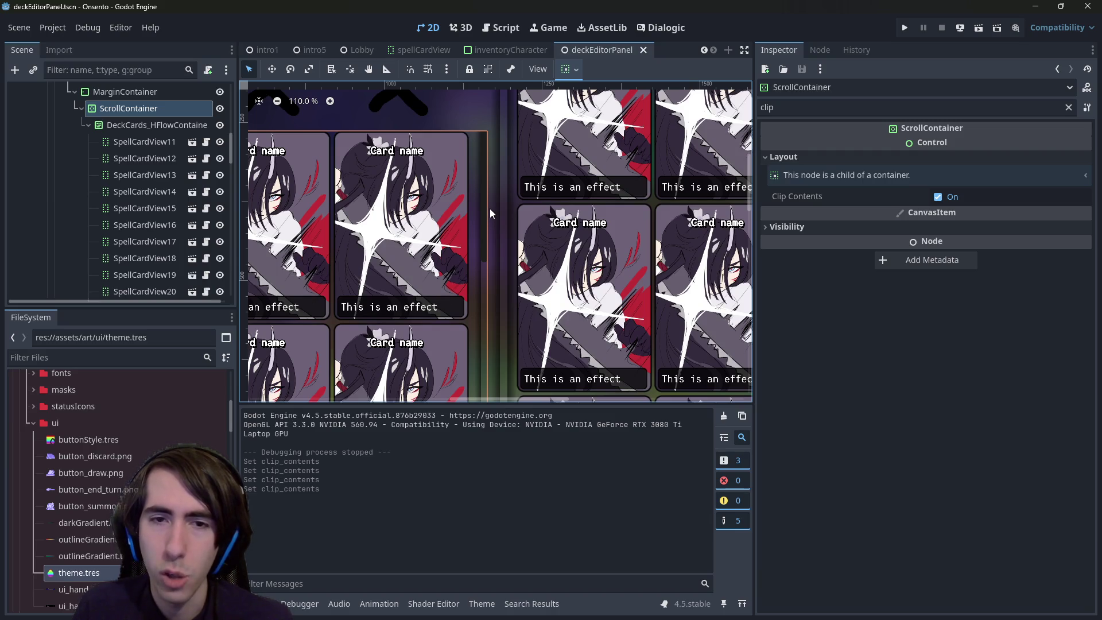
{"action": "left_click", "coordinate": [481, 230]}
{"action": "left_click", "coordinate": [484, 230]}
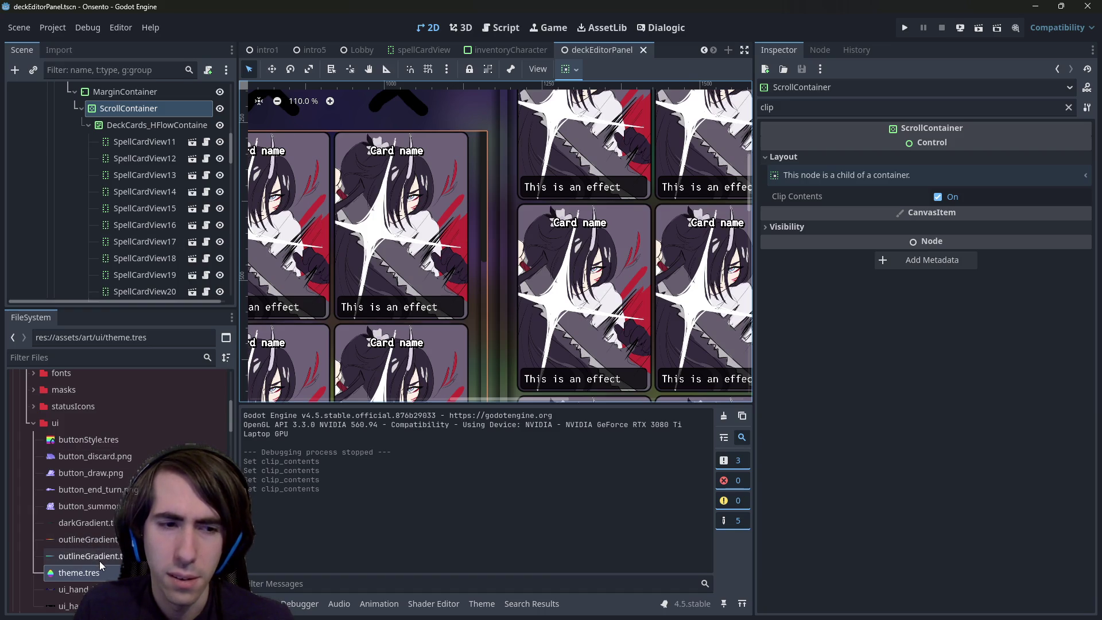
Open theme.tres and edit the VScrollBar grabber StyleBoxFlat's shadow size
{"action": "double_click", "coordinate": [78, 572]}
{"action": "scroll", "coordinate": [616, 282], "scroll_direction": "up", "scroll_amount": 2}
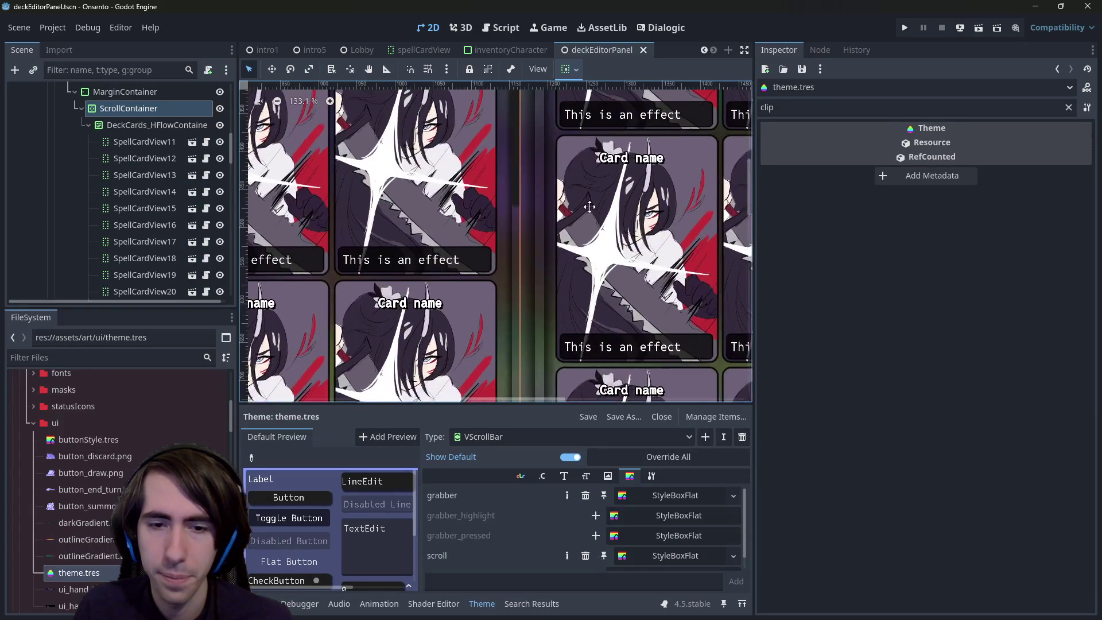
{"action": "left_click", "coordinate": [697, 495]}
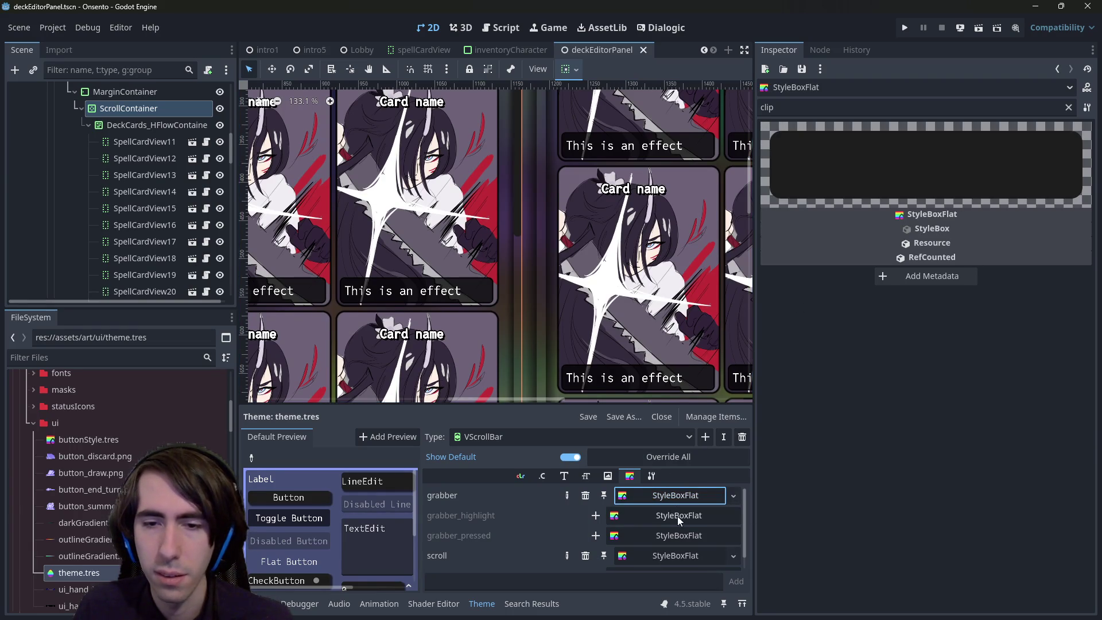
{"action": "scroll", "coordinate": [570, 305], "scroll_direction": "down", "scroll_amount": 4}
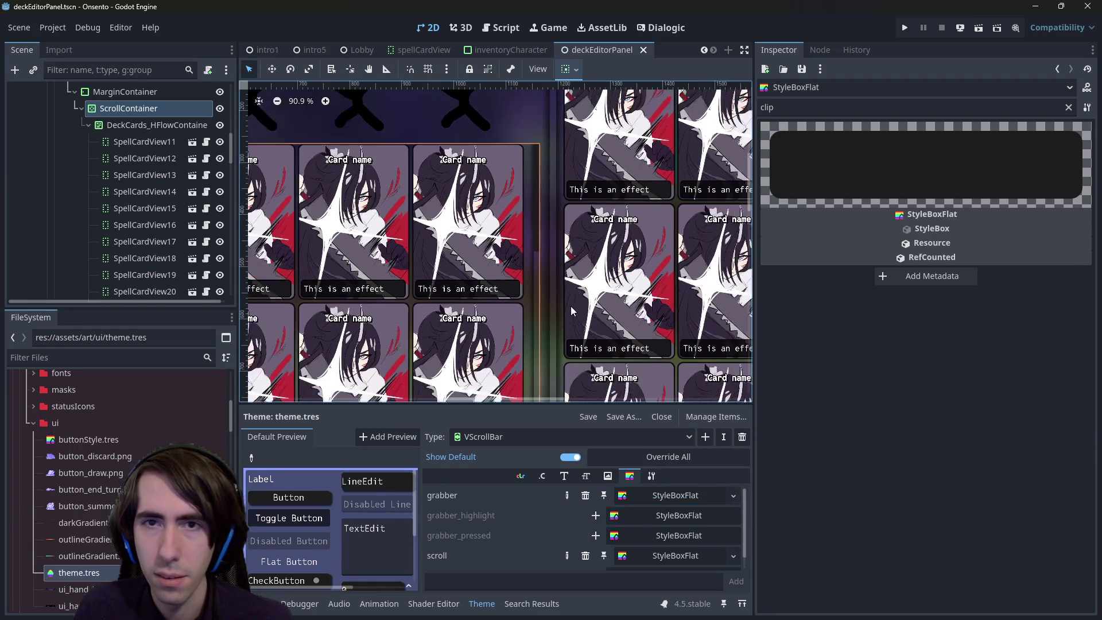
{"action": "left_click", "coordinate": [1067, 108]}
{"action": "scroll", "coordinate": [954, 483], "scroll_direction": "down", "scroll_amount": 3}
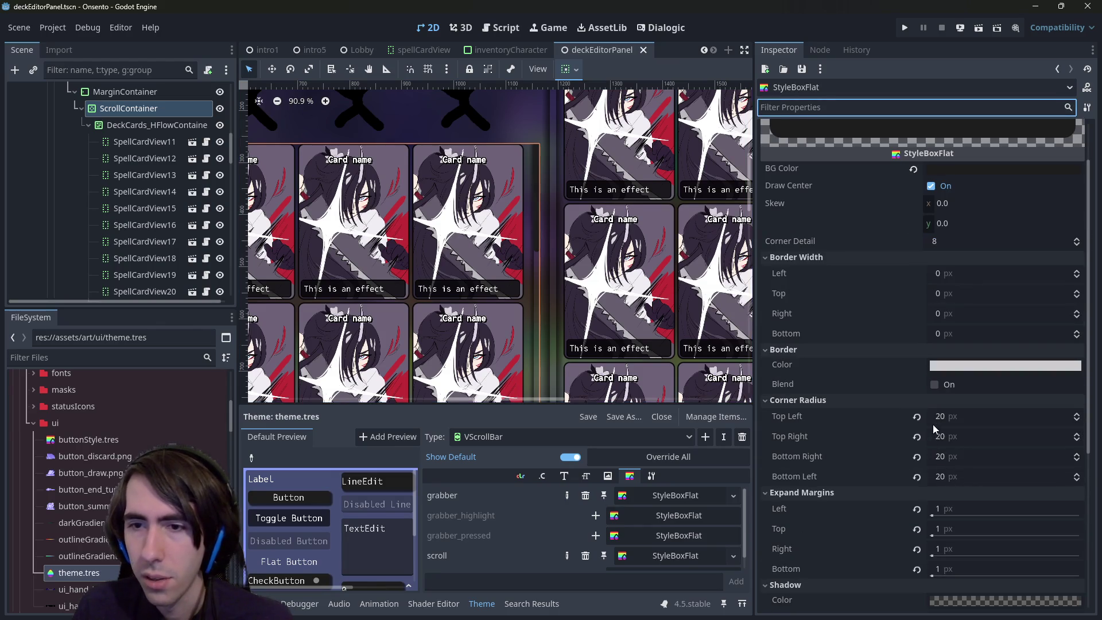
{"action": "scroll", "coordinate": [931, 511], "scroll_direction": "down", "scroll_amount": 9}
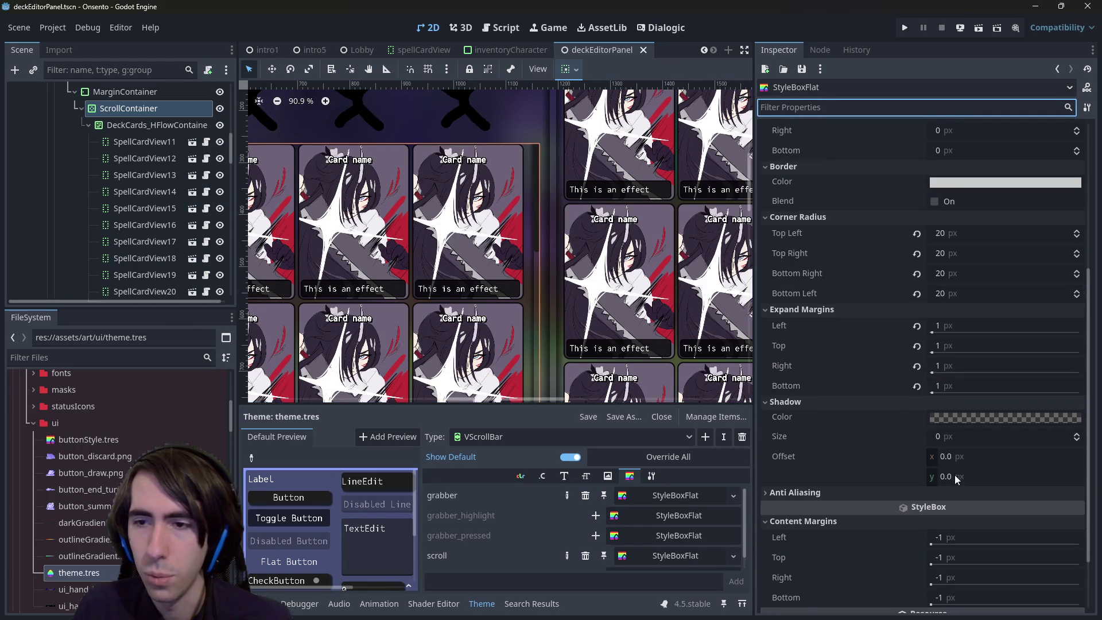
{"action": "left_click", "coordinate": [950, 441]}
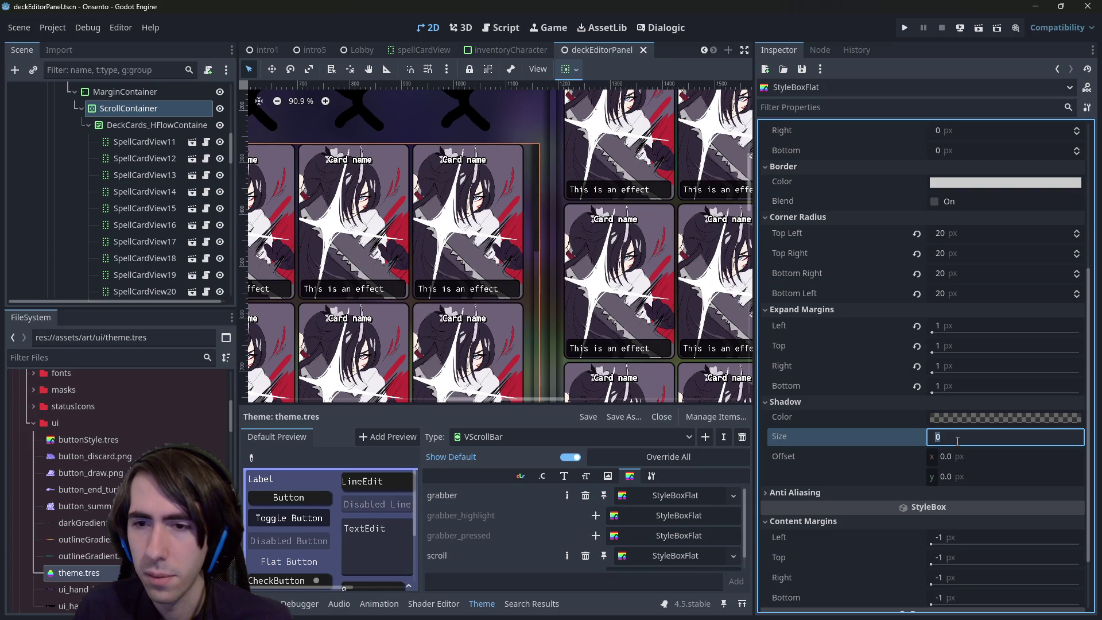
{"action": "key", "text": "Return"}
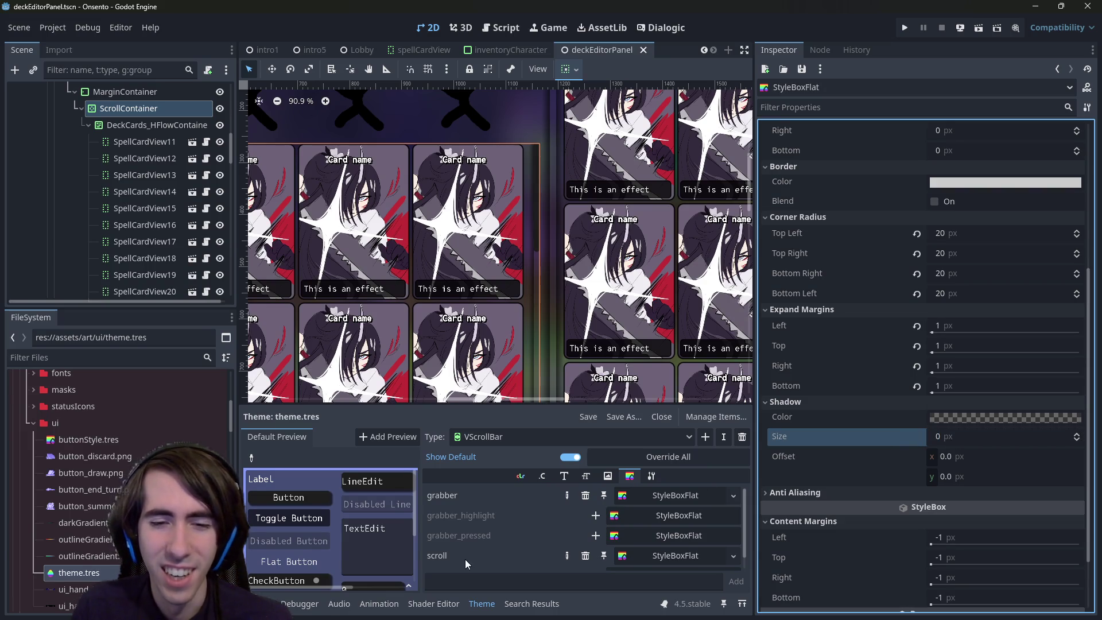
Set the VScrollBar scroll track StyleBoxFlat's Shadow Size to 0
{"action": "left_click", "coordinate": [653, 557]}
{"action": "scroll", "coordinate": [943, 474], "scroll_direction": "down", "scroll_amount": 2}
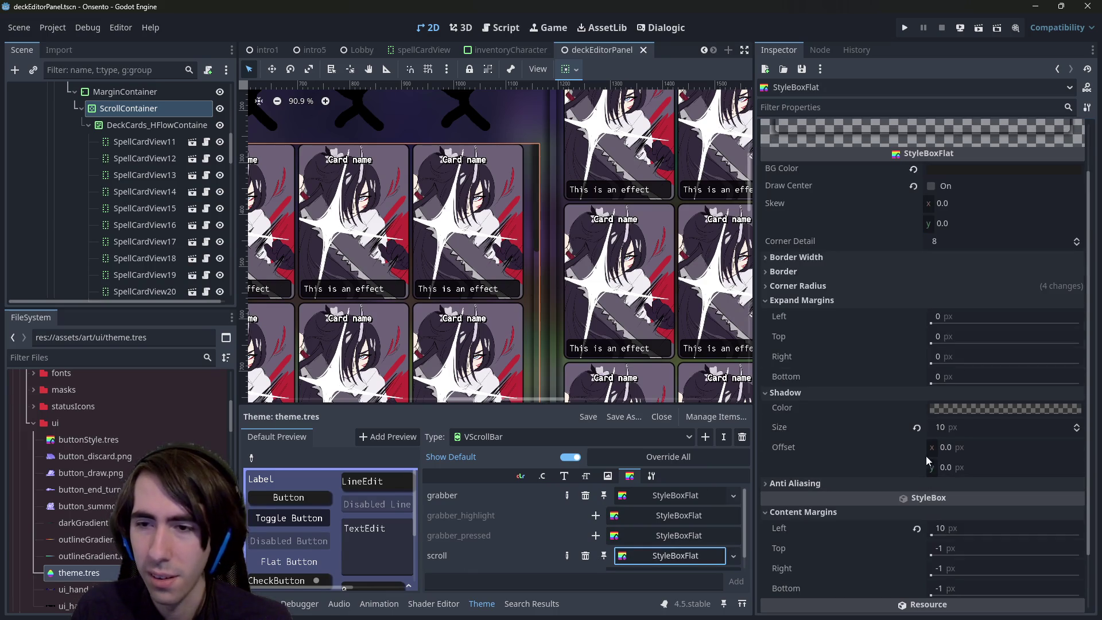
{"action": "left_click", "coordinate": [916, 428]}
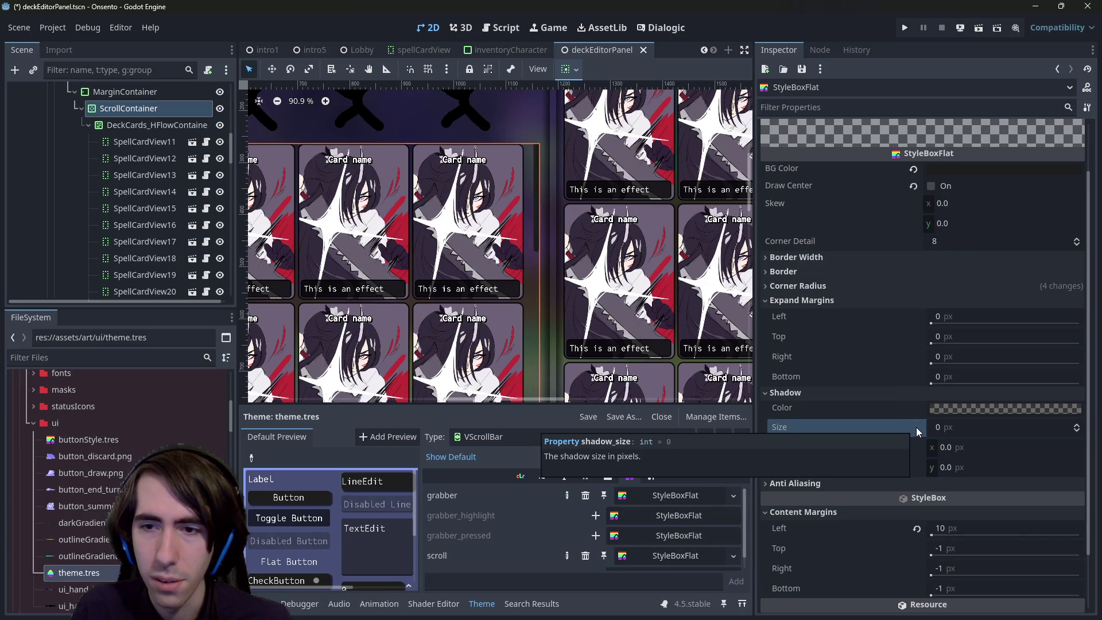
{"action": "scroll", "coordinate": [559, 266], "scroll_direction": "up", "scroll_amount": 4}
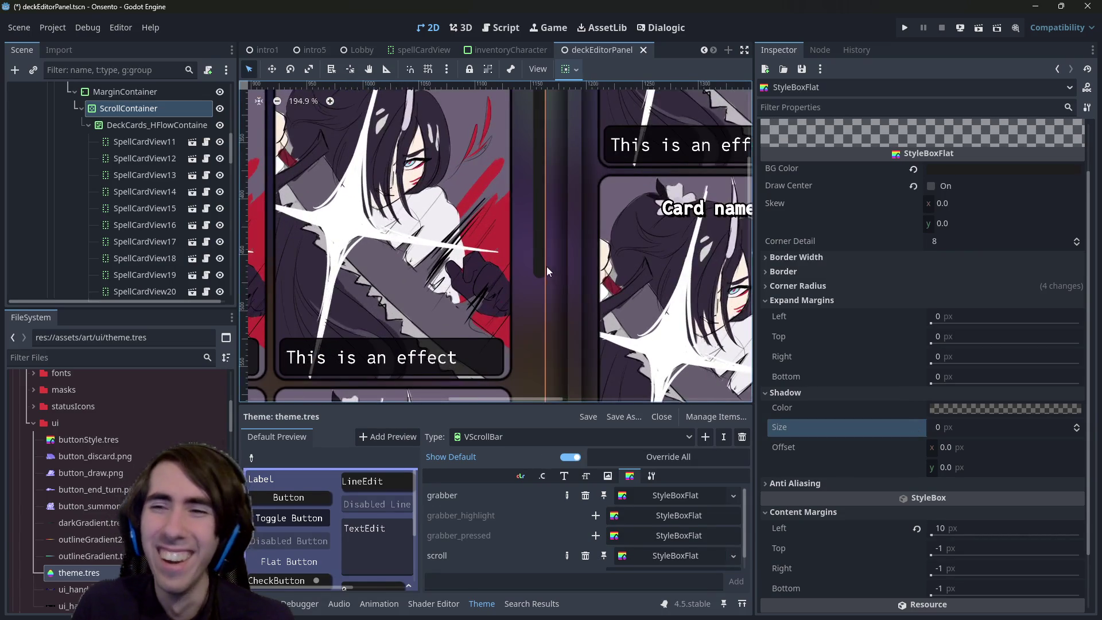
{"action": "scroll", "coordinate": [546, 267], "scroll_direction": "down", "scroll_amount": 2}
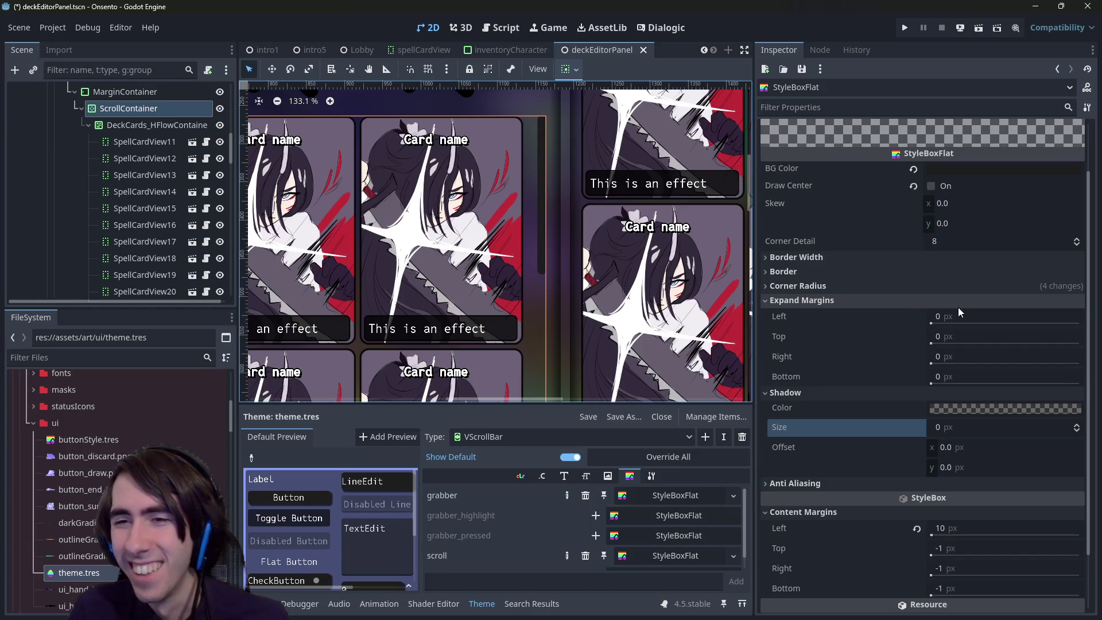
Give the track style a 1 px border width on left, top, right and bottom
{"action": "left_click", "coordinate": [868, 269]}
{"action": "left_click", "coordinate": [865, 262]}
{"action": "left_click", "coordinate": [947, 273]}
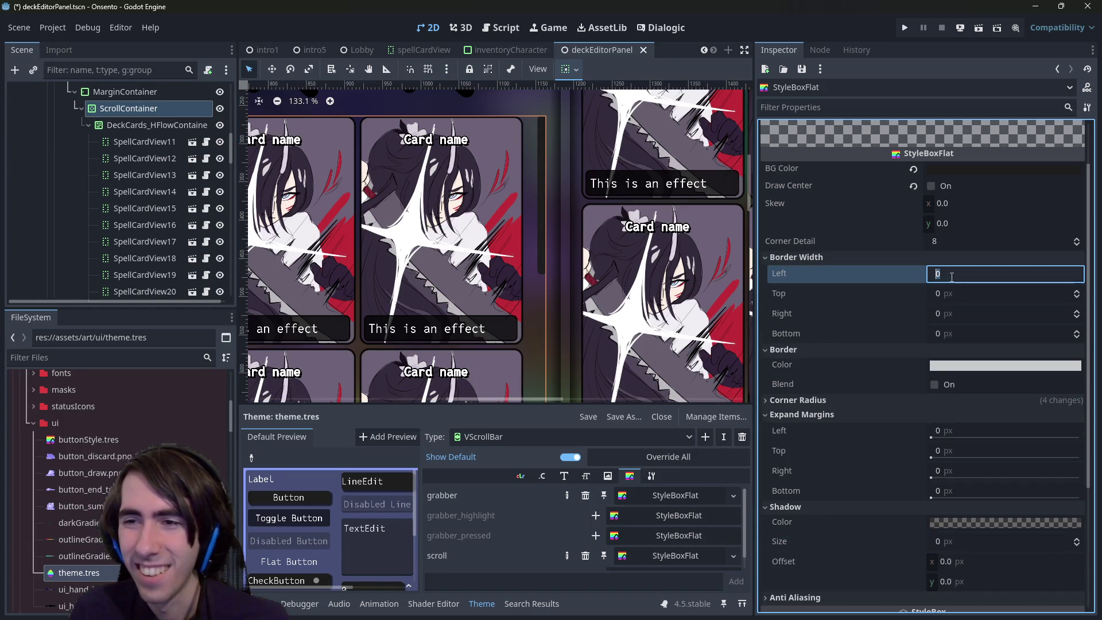
{"action": "type", "text": "1"}
{"action": "left_click", "coordinate": [947, 294]}
{"action": "type", "text": "1"}
{"action": "left_click", "coordinate": [953, 313]}
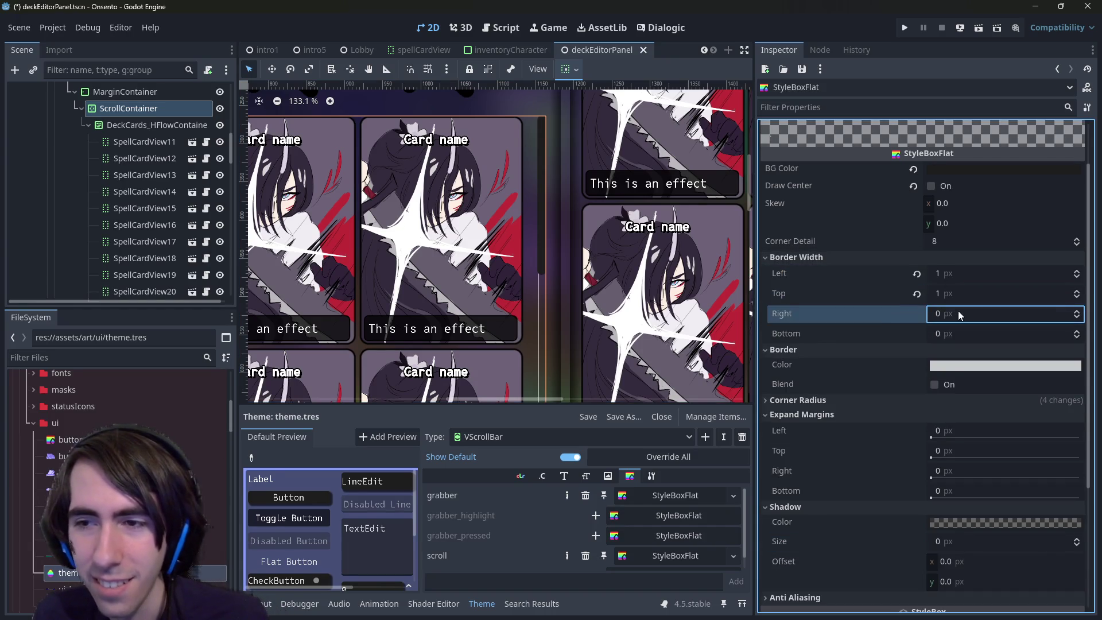
{"action": "type", "text": "1"}
{"action": "left_click", "coordinate": [945, 333]}
{"action": "type", "text": "1"}
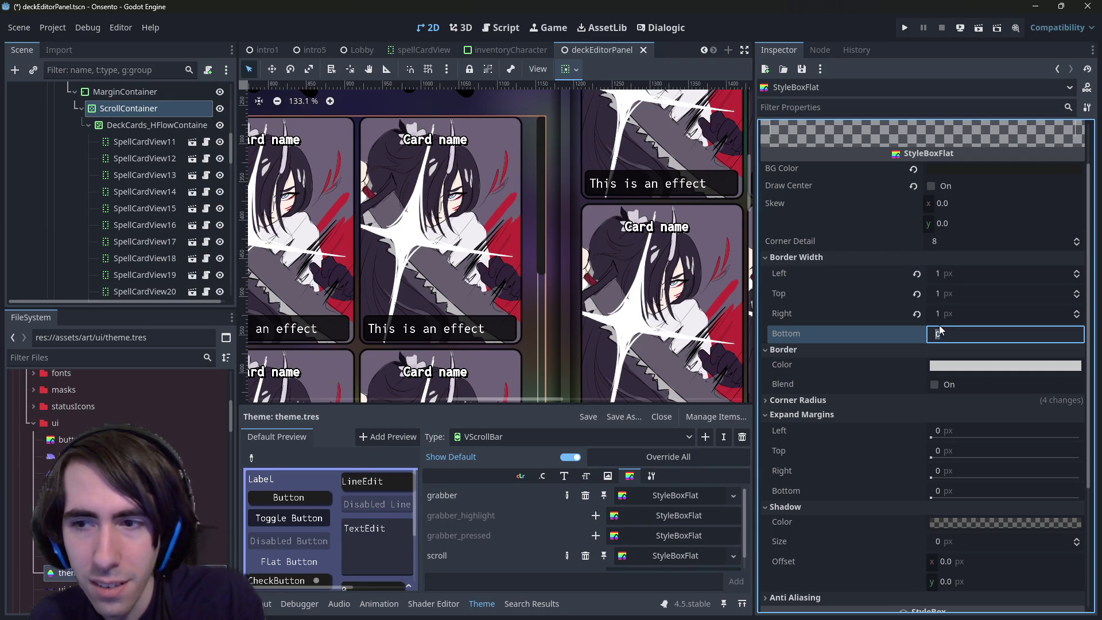
{"action": "key", "text": "Return"}
{"action": "left_click", "coordinate": [546, 283]}
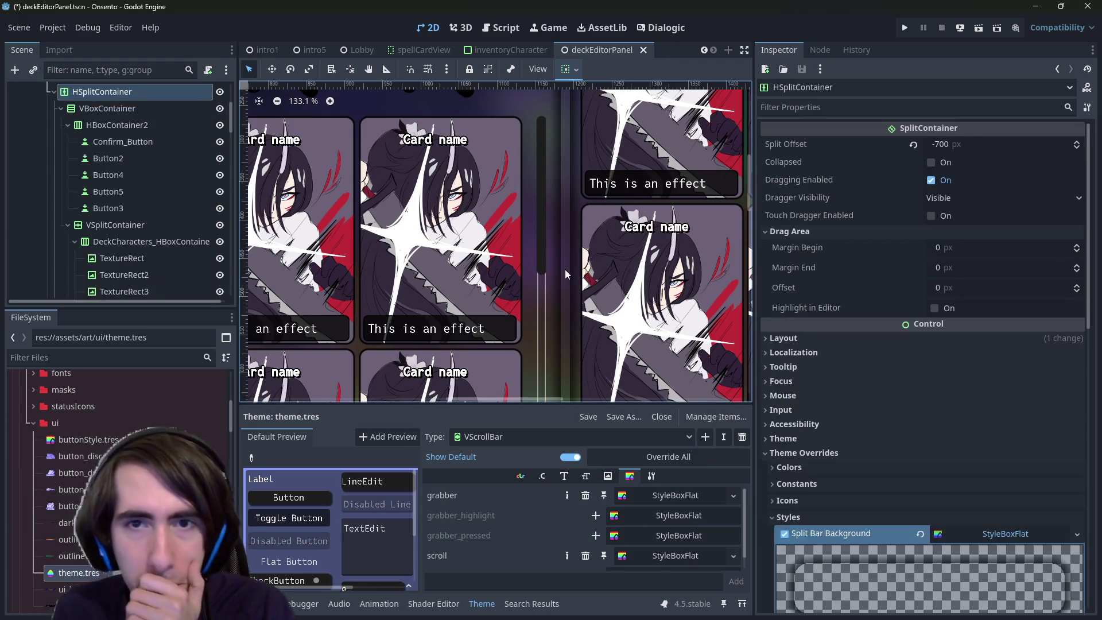
Select the deck ScrollContainer and SpellCardView25 in the view, then undo the scrollbar style edits
{"action": "scroll", "coordinate": [542, 292], "scroll_direction": "up", "scroll_amount": 8}
{"action": "left_click", "coordinate": [543, 297]}
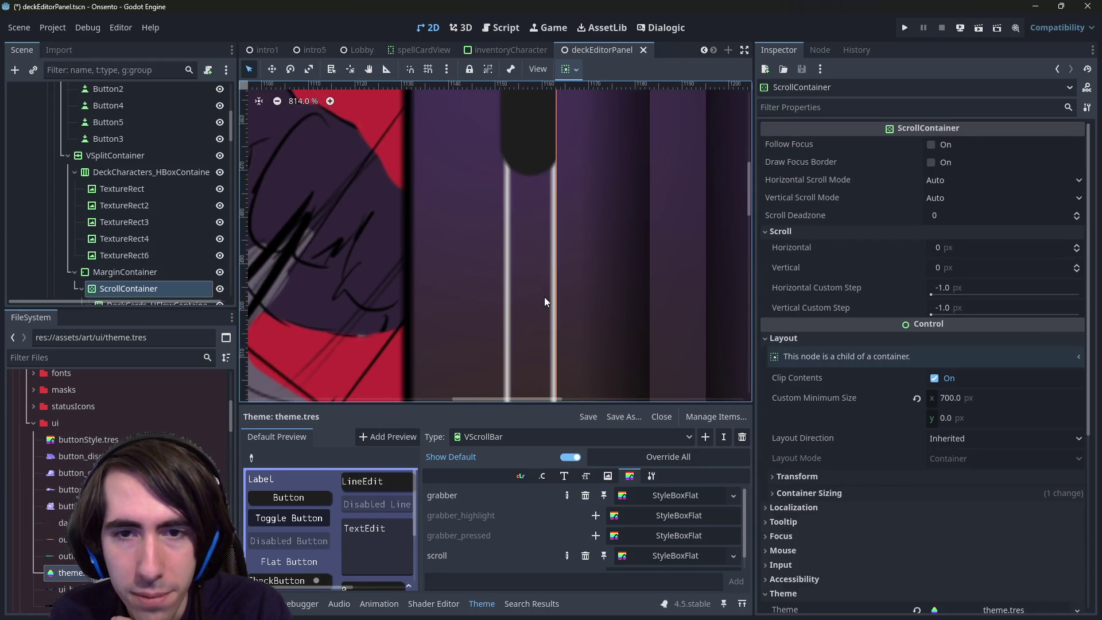
{"action": "scroll", "coordinate": [544, 297], "scroll_direction": "down", "scroll_amount": 9}
{"action": "scroll", "coordinate": [561, 306], "scroll_direction": "down", "scroll_amount": 3}
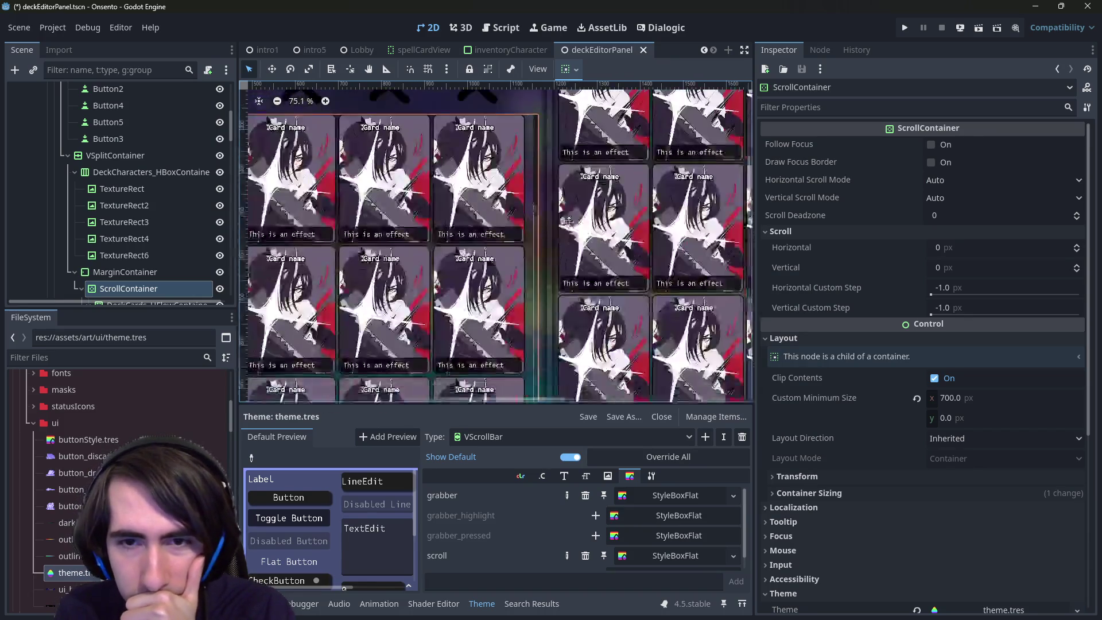
{"action": "scroll", "coordinate": [583, 398], "scroll_direction": "up", "scroll_amount": 5}
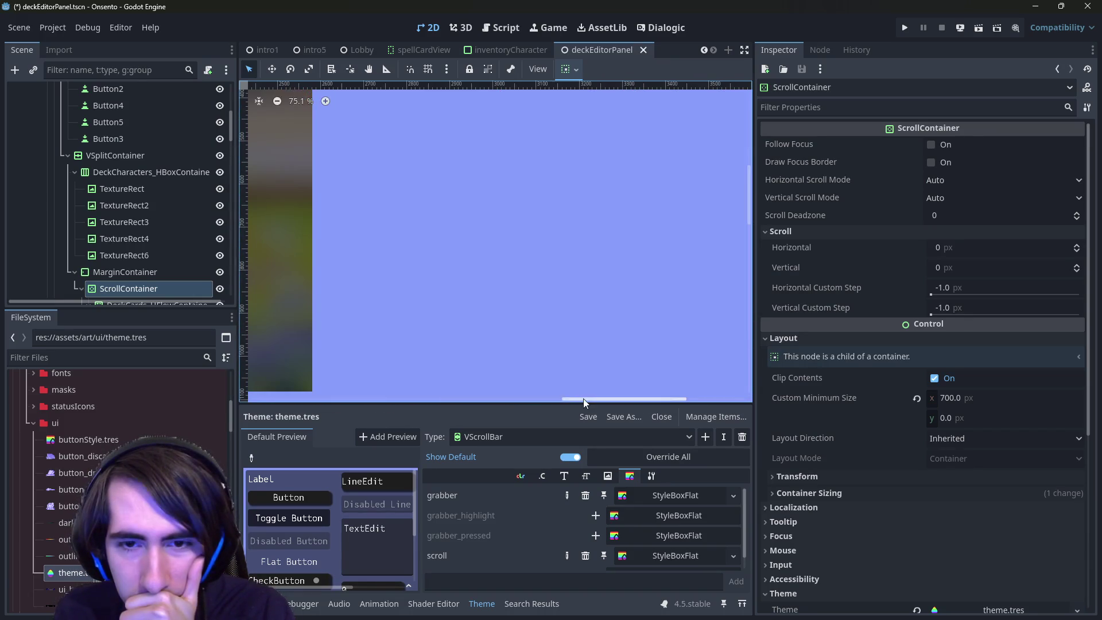
{"action": "scroll", "coordinate": [536, 400], "scroll_direction": "down", "scroll_amount": 5}
{"action": "scroll", "coordinate": [499, 401], "scroll_direction": "right", "scroll_amount": 3}
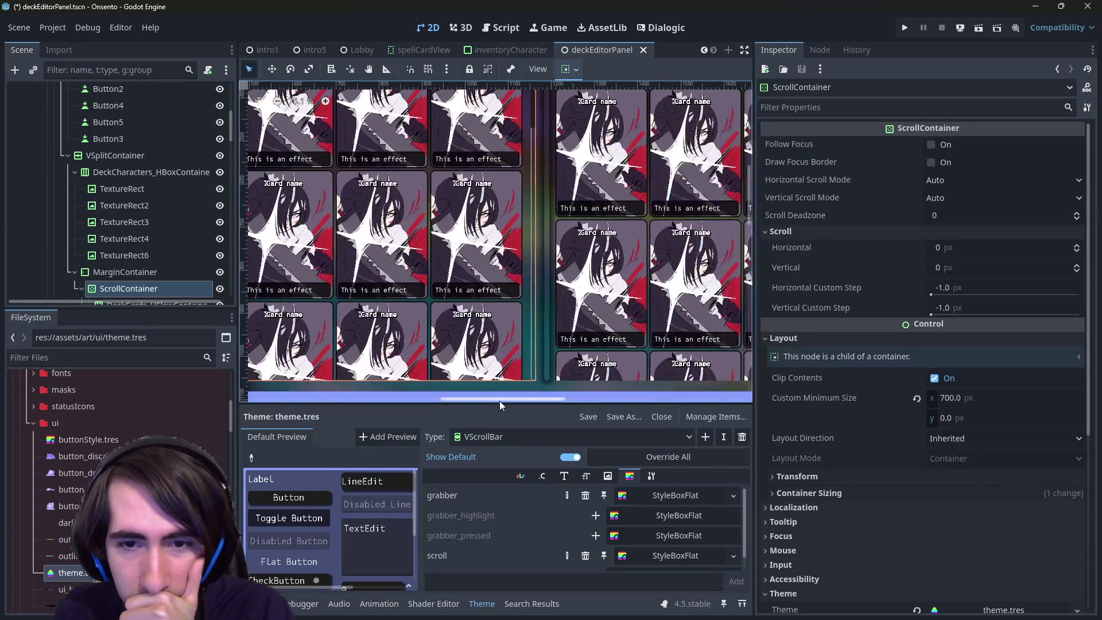
{"action": "left_click", "coordinate": [509, 396]}
{"action": "mouse_move", "coordinate": [564, 284]}
{"action": "left_mouse_down"}
{"action": "mouse_move", "coordinate": [576, 320]}
{"action": "mouse_move", "coordinate": [566, 300]}
{"action": "mouse_move", "coordinate": [566, 314]}
{"action": "left_mouse_up"}
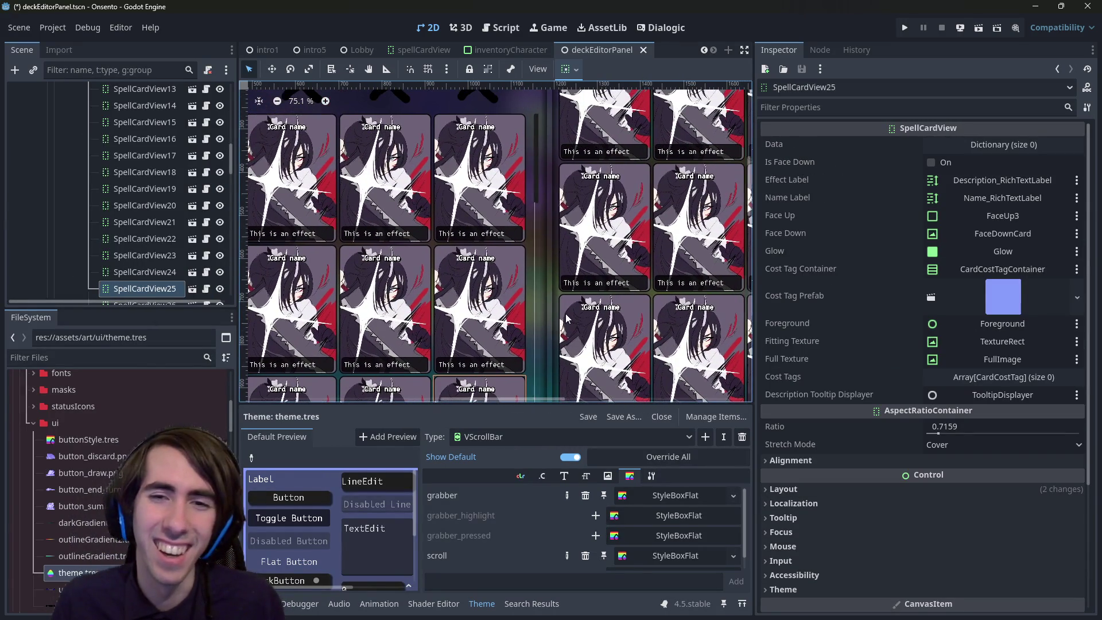
{"action": "key", "text": "ctrl+s"}
{"action": "left_click", "coordinate": [566, 313]}
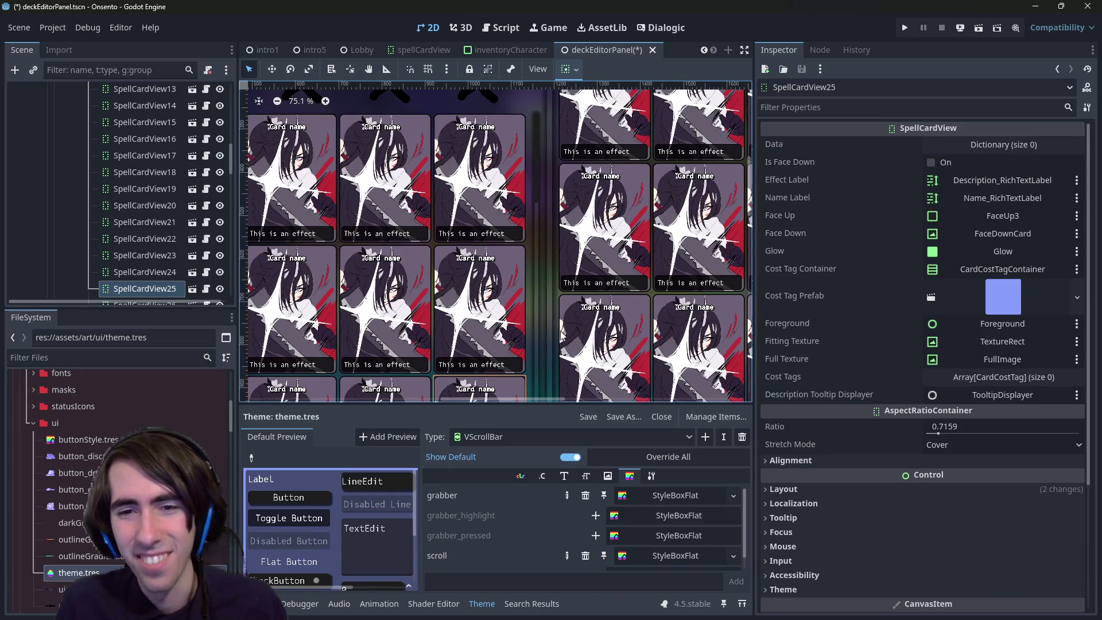
Reopen the scroll track StyleBoxFlat to confirm 0 px borders and a 10 px shadow
{"action": "left_click", "coordinate": [676, 559]}
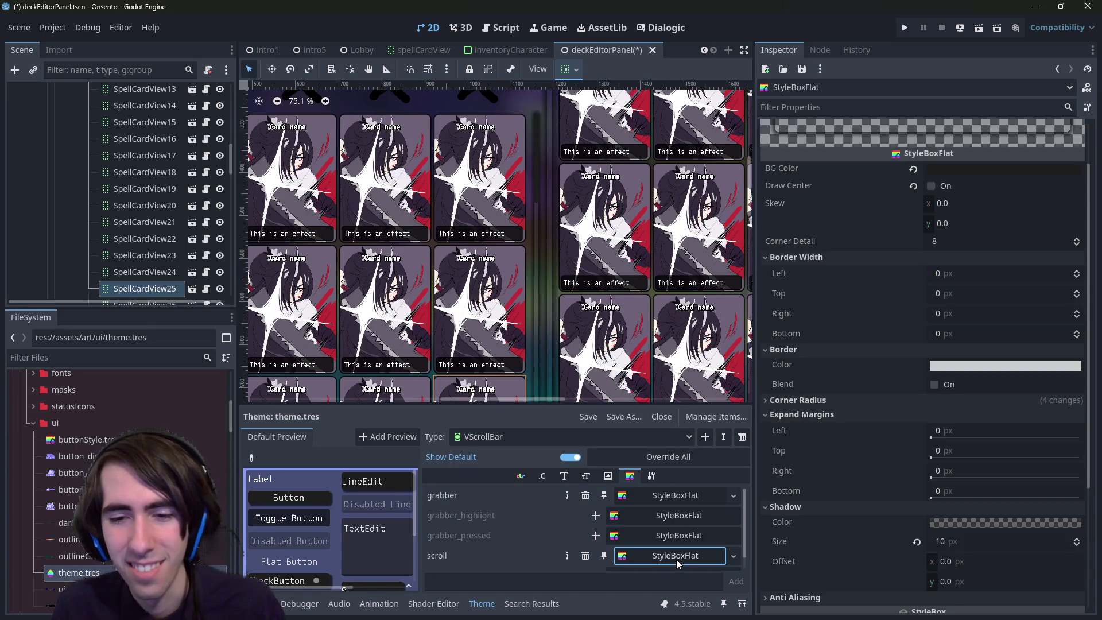
{"action": "scroll", "coordinate": [821, 408], "scroll_direction": "down", "scroll_amount": 3}
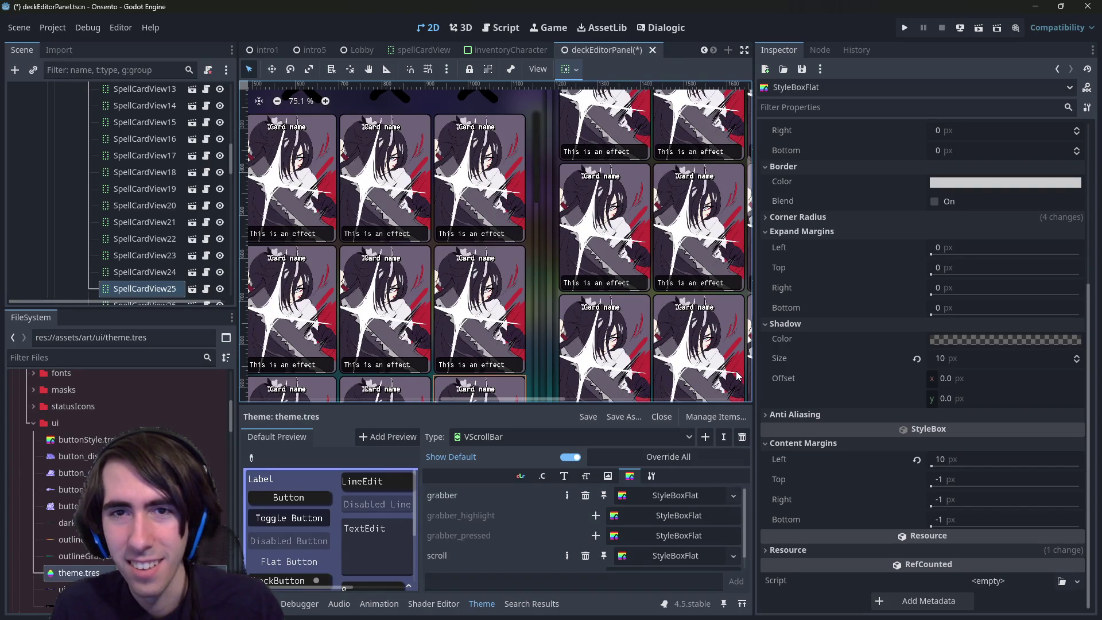
{"action": "scroll", "coordinate": [591, 244], "scroll_direction": "down", "scroll_amount": 5}
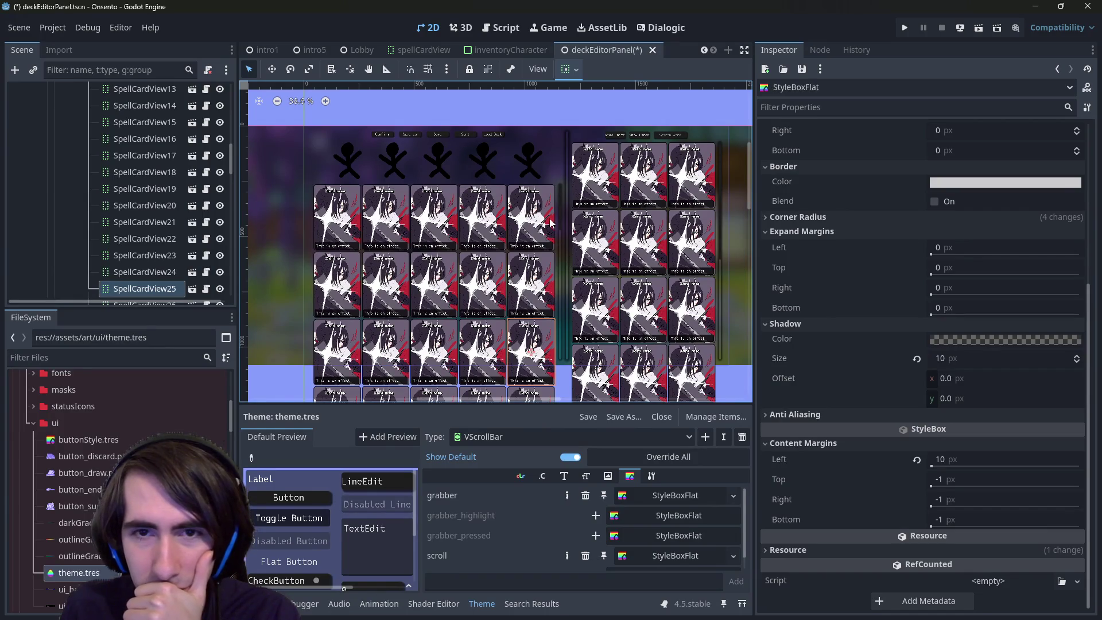
{"action": "scroll", "coordinate": [149, 224], "scroll_direction": "up", "scroll_amount": 5}
{"action": "left_click", "coordinate": [122, 207]}
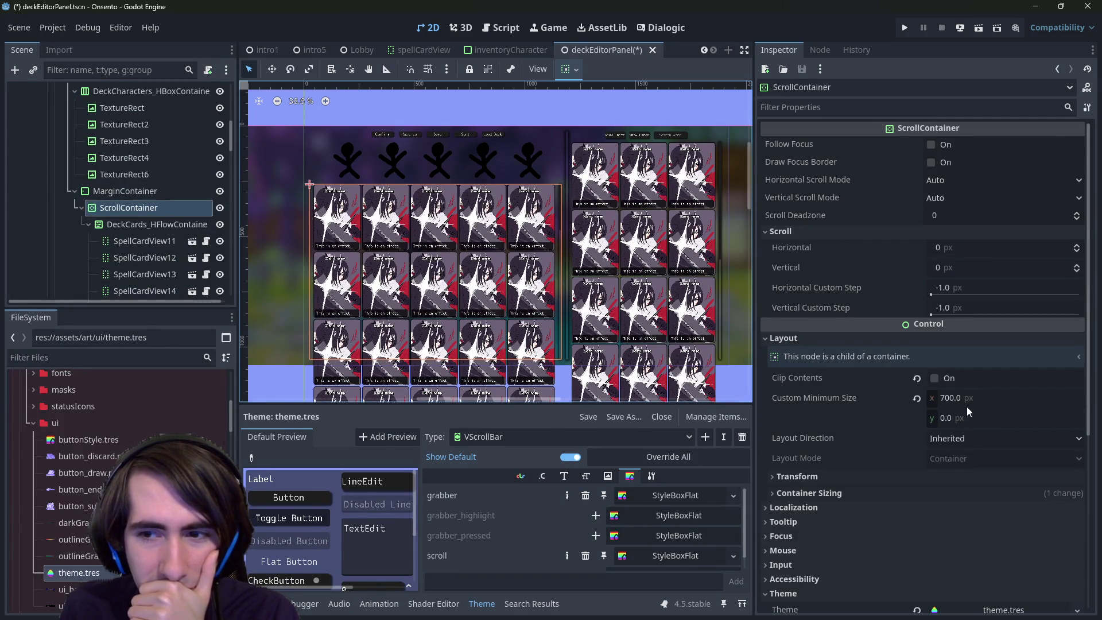
Toggle the ScrollContainer's Clip Contents repeatedly to compare, leaving it on
{"action": "left_click", "coordinate": [934, 378]}
{"action": "left_click", "coordinate": [944, 384]}
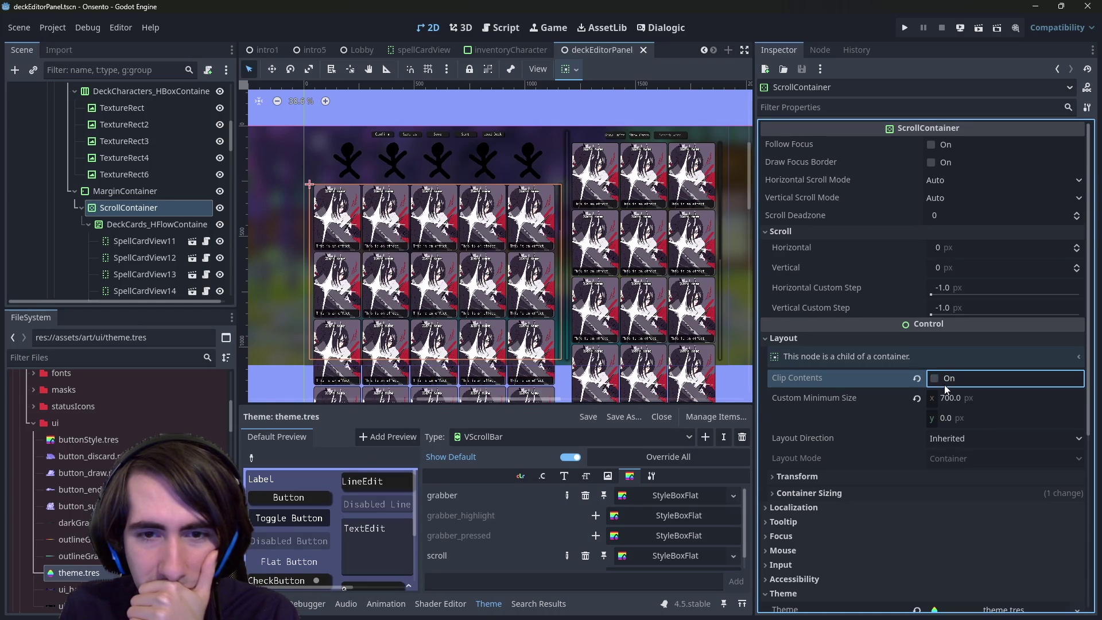
{"action": "left_click", "coordinate": [944, 384]}
{"action": "left_click", "coordinate": [944, 384]}
{"action": "left_click", "coordinate": [945, 384]}
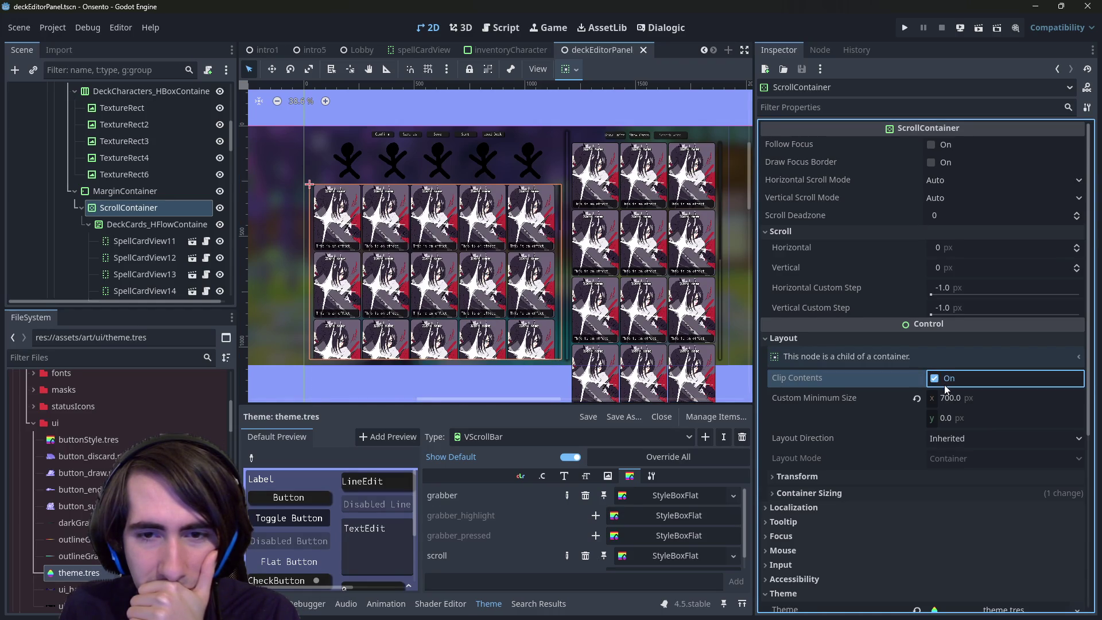
{"action": "left_click", "coordinate": [944, 384]}
{"action": "left_click", "coordinate": [944, 384]}
Zoom in, briefly disable clipping to reveal the hidden card artwork, then re-enable it
{"action": "scroll", "coordinate": [551, 370], "scroll_direction": "up", "scroll_amount": 10}
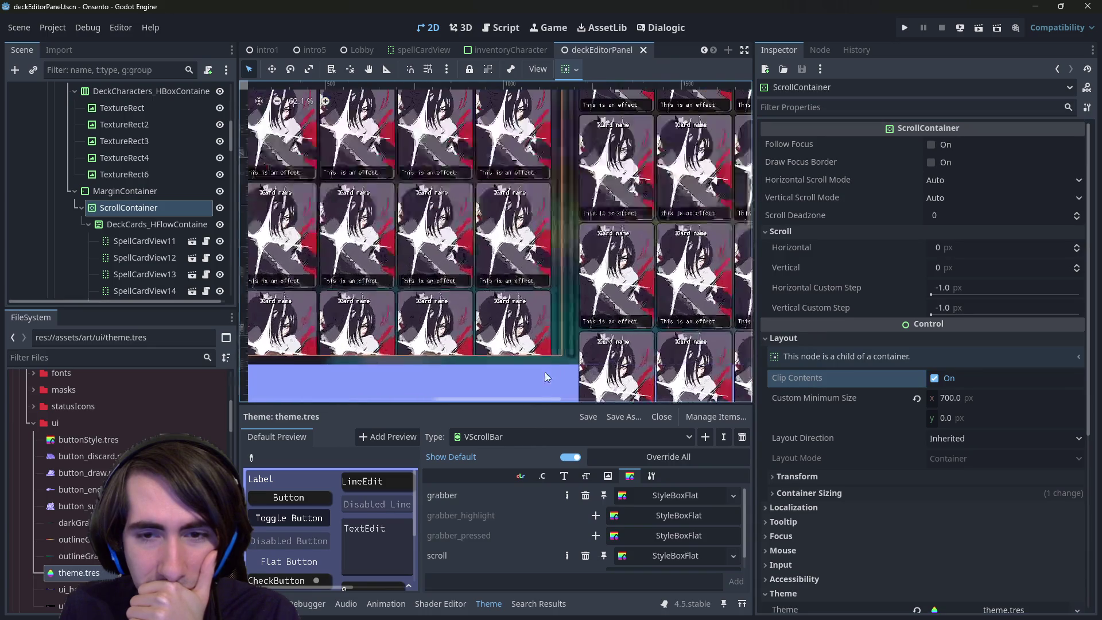
{"action": "scroll", "coordinate": [619, 320], "scroll_direction": "up", "scroll_amount": 3}
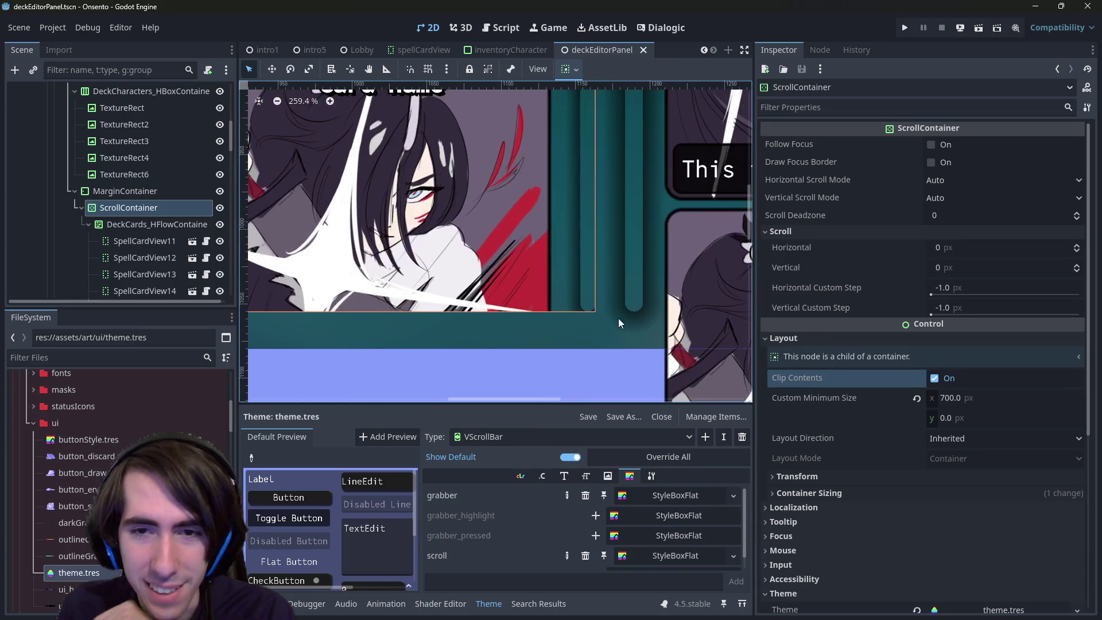
{"action": "left_click", "coordinate": [934, 378]}
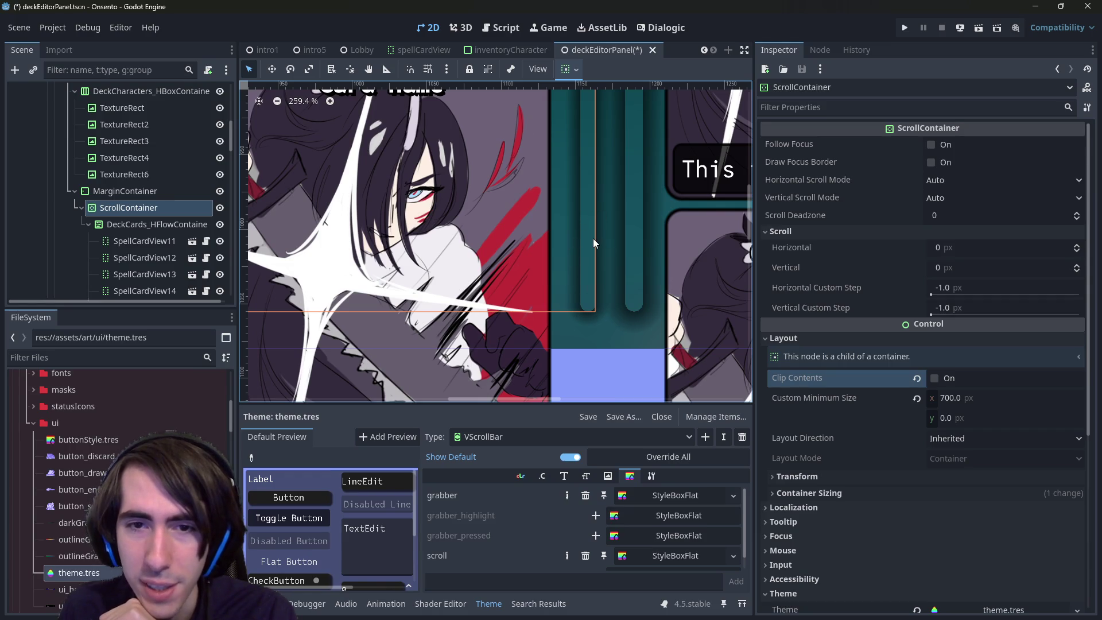
{"action": "scroll", "coordinate": [511, 395], "scroll_direction": "down", "scroll_amount": 3}
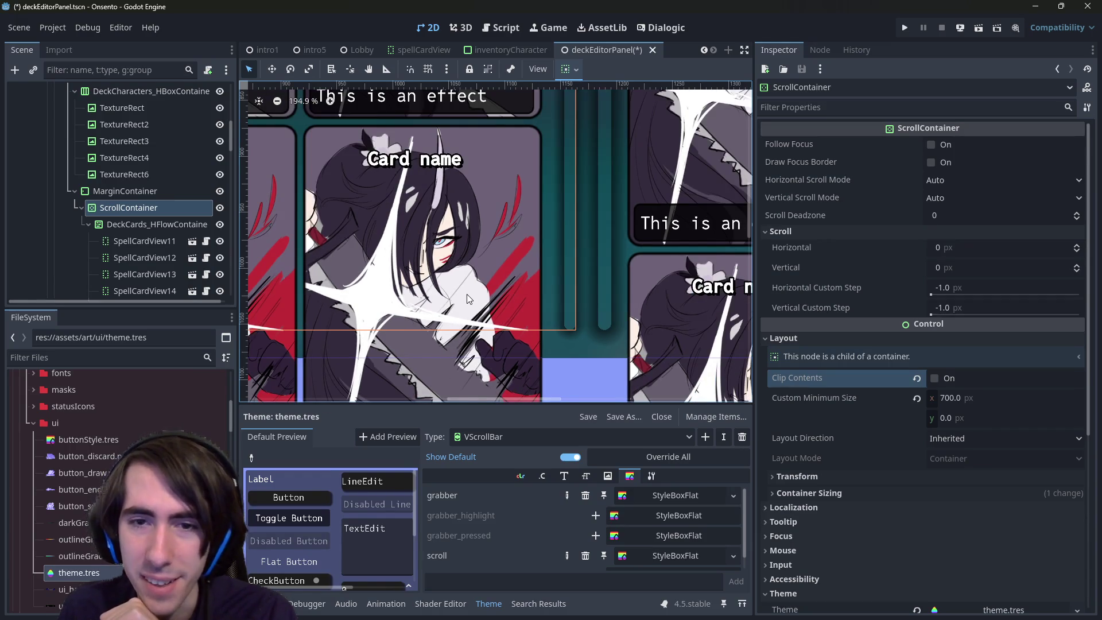
{"action": "left_click", "coordinate": [943, 378]}
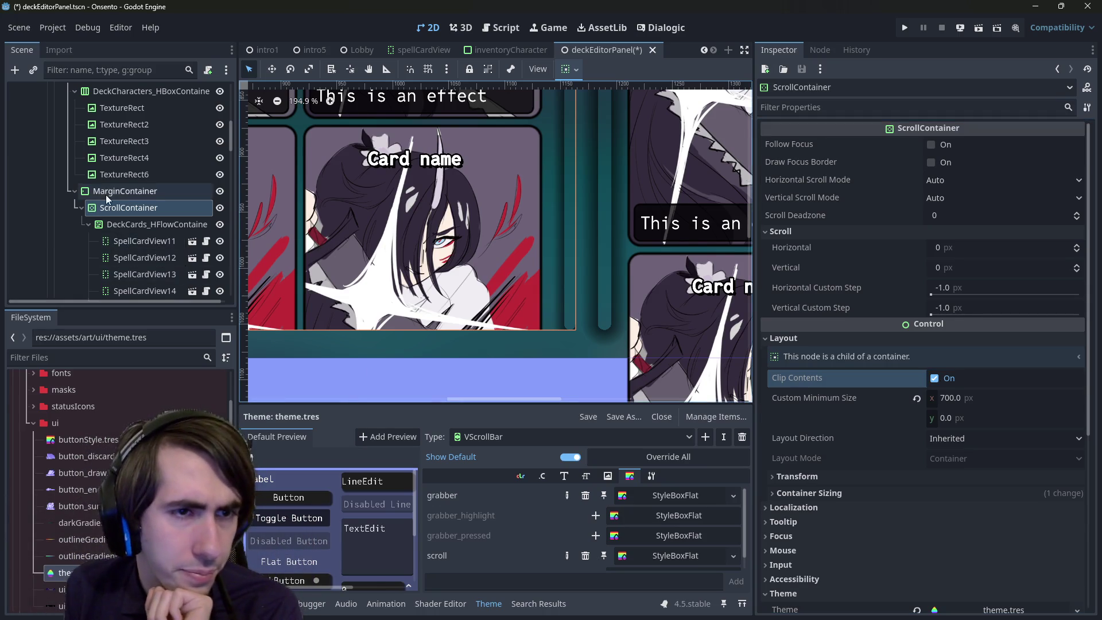
Add a VScrollBar child node to the deck ScrollContainer, found by searching 'scrollb'
{"action": "right_click", "coordinate": [135, 200]}
{"action": "left_click", "coordinate": [205, 229]}
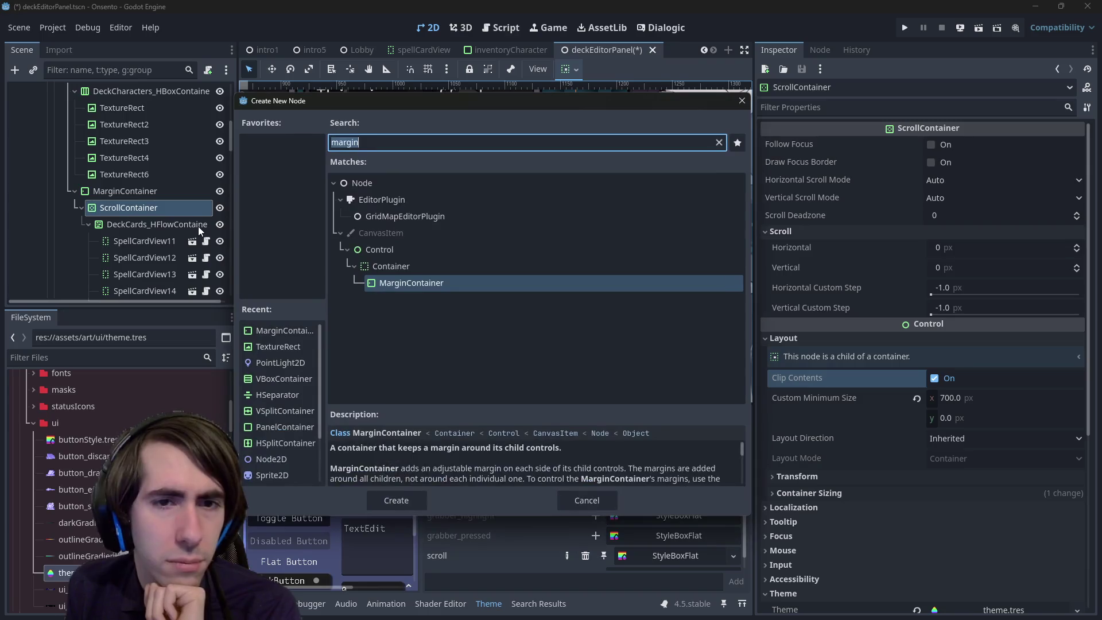
{"action": "type", "text": "clu"}
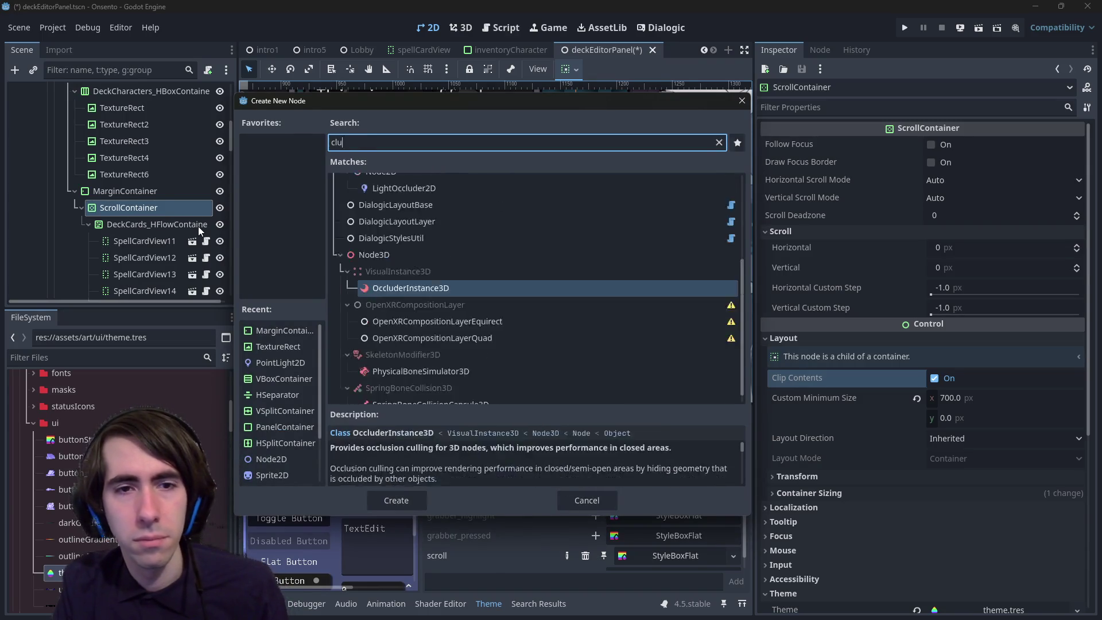
{"action": "key", "text": "BackSpace"}
{"action": "key", "text": "BackSpace"}
{"action": "type", "text": "ol"}
{"action": "key", "text": "BackSpace"}
{"action": "key", "text": "BackSpace"}
{"action": "key", "text": "BackSpace"}
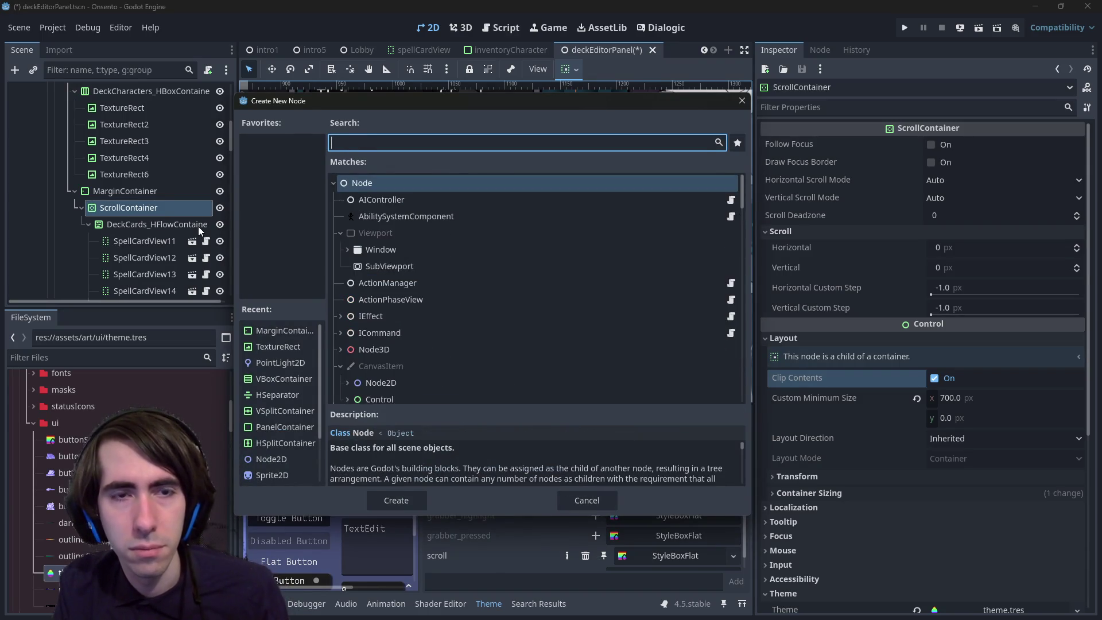
{"action": "type", "text": "scrollb"}
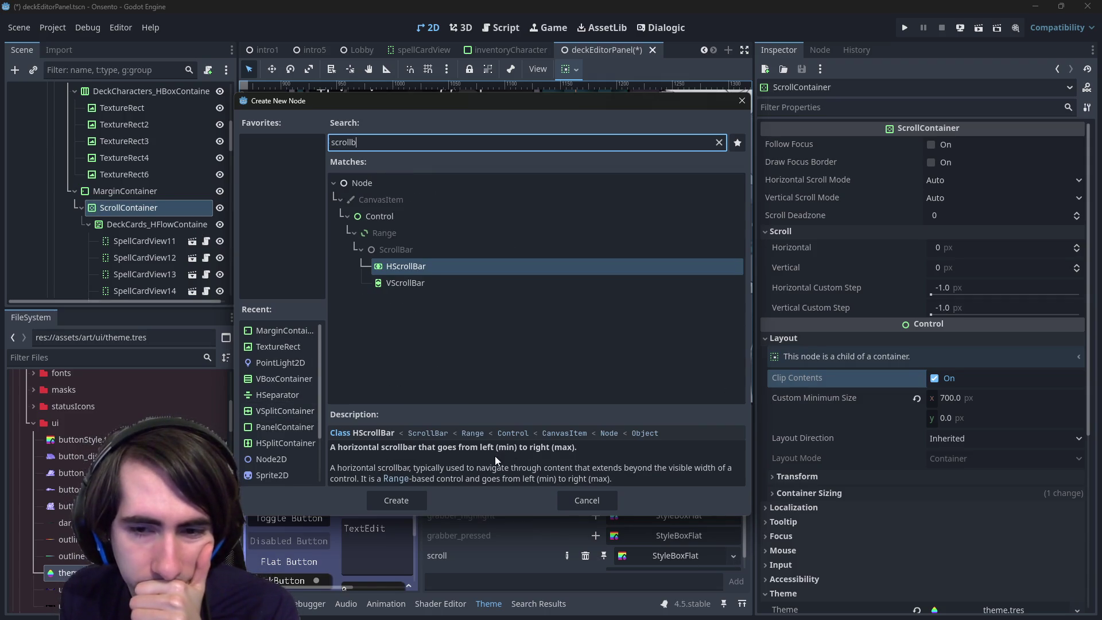
{"action": "left_click", "coordinate": [429, 279]}
{"action": "scroll", "coordinate": [658, 466], "scroll_direction": "down", "scroll_amount": 1}
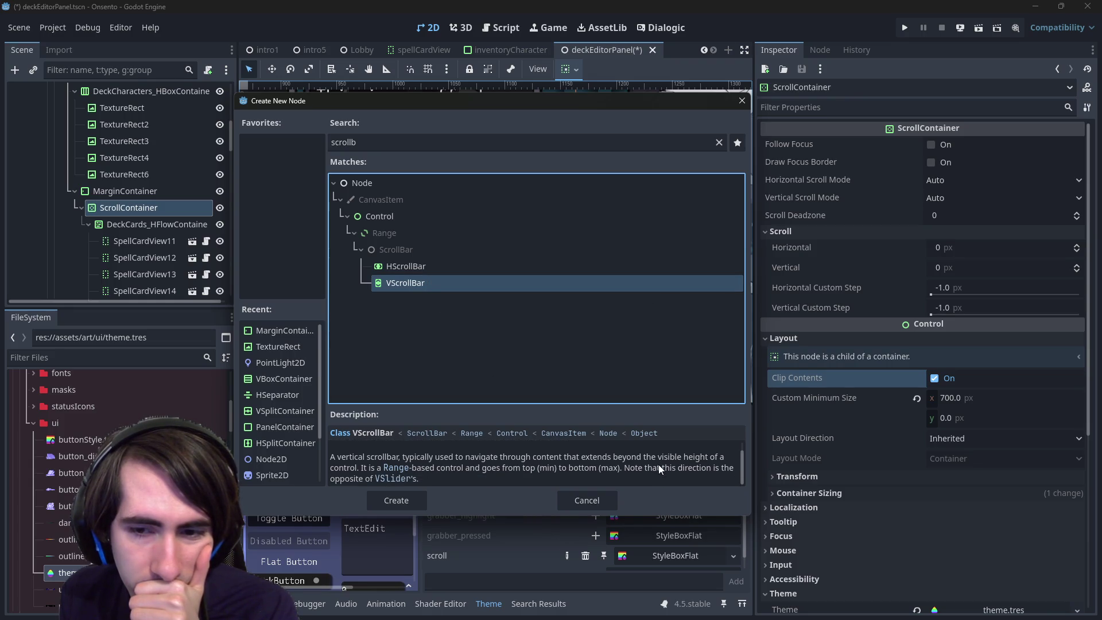
{"action": "double_click", "coordinate": [422, 280]}
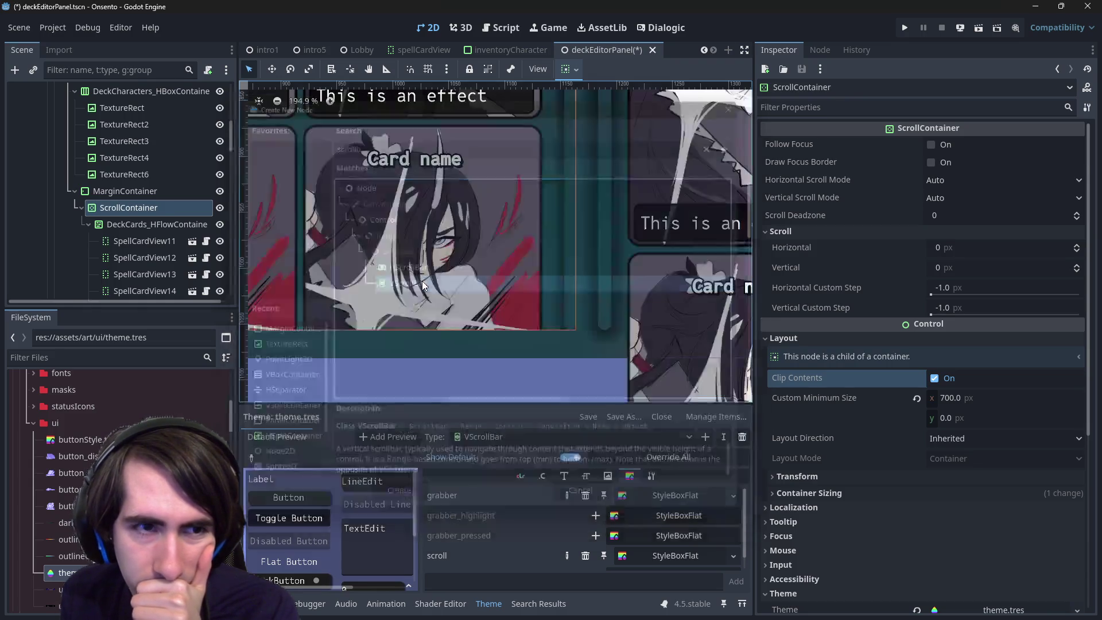
{"action": "scroll", "coordinate": [446, 310], "scroll_direction": "down", "scroll_amount": 4}
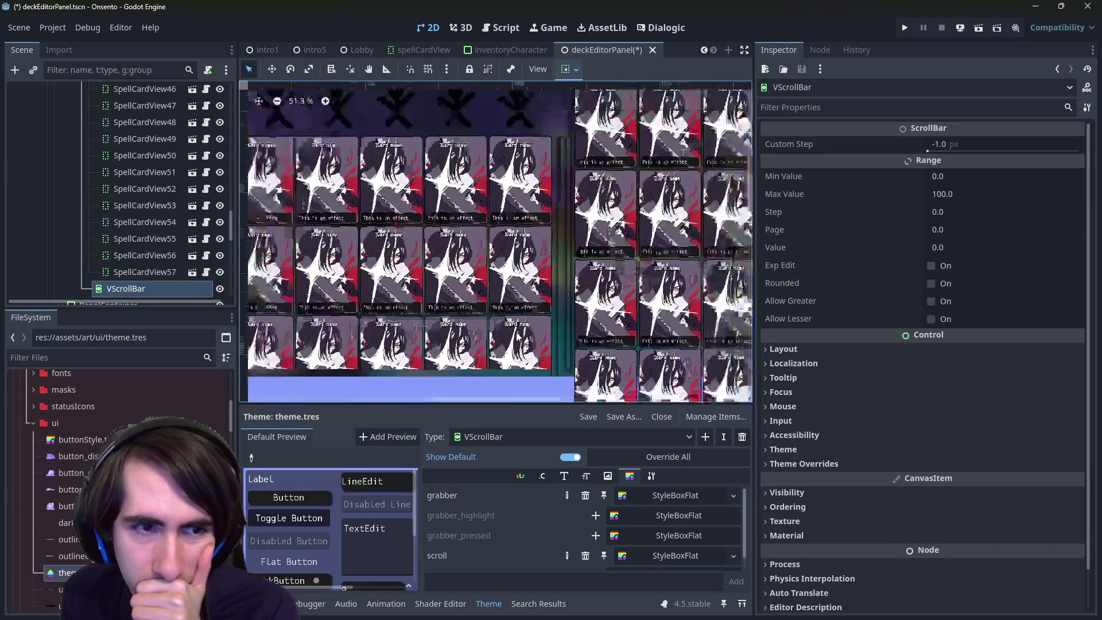
Drag the VScrollBar onto MarginContainer so it sits above the deck ScrollContainer
{"action": "mouse_move", "coordinate": [143, 289]}
{"action": "left_mouse_down"}
{"action": "mouse_move", "coordinate": [164, 250]}
{"action": "mouse_move", "coordinate": [129, 200]}
{"action": "mouse_move", "coordinate": [138, 217]}
{"action": "left_mouse_up"}
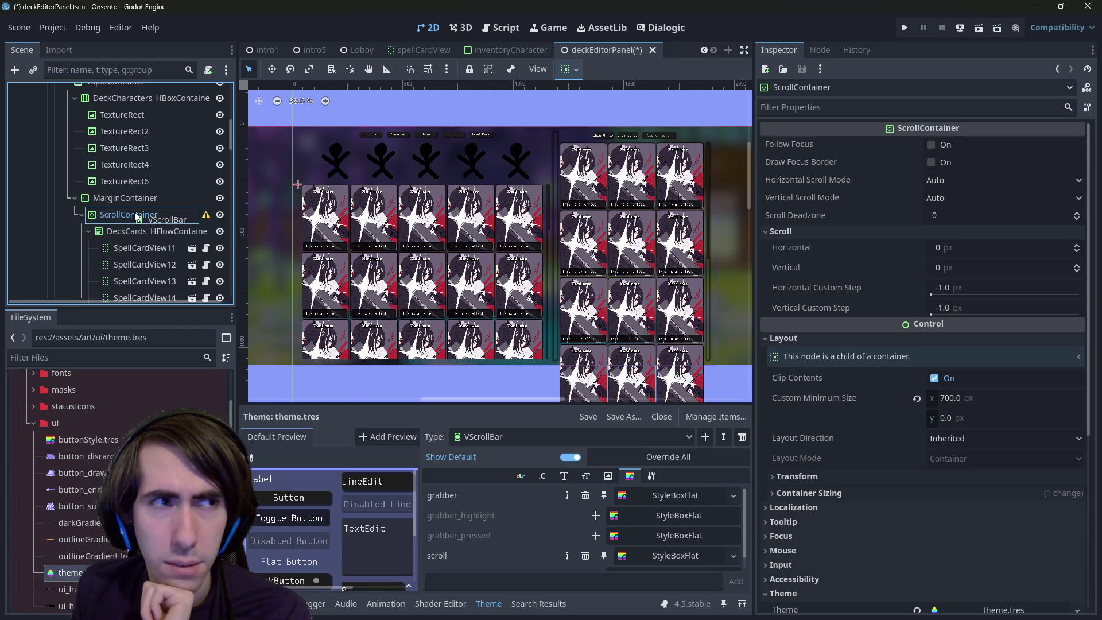
{"action": "mouse_move", "coordinate": [137, 217]}
{"action": "left_mouse_down"}
{"action": "mouse_move", "coordinate": [128, 195]}
{"action": "mouse_move", "coordinate": [124, 205]}
{"action": "left_mouse_up"}
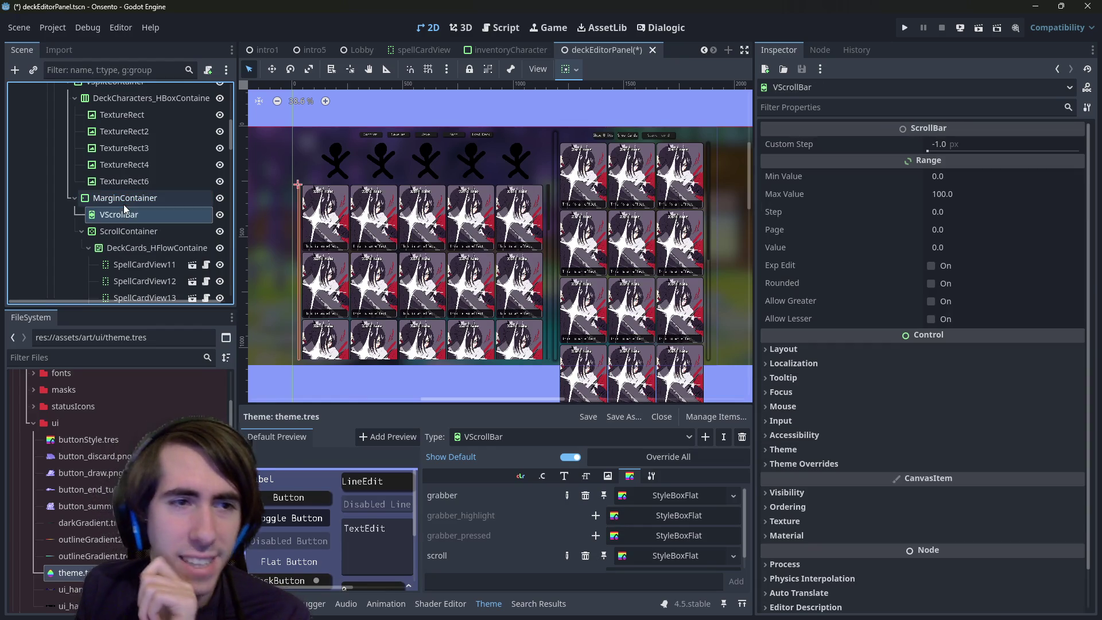
Set the VScrollBar's horizontal container alignment to End
{"action": "left_click", "coordinate": [576, 71]}
{"action": "left_click", "coordinate": [617, 112]}
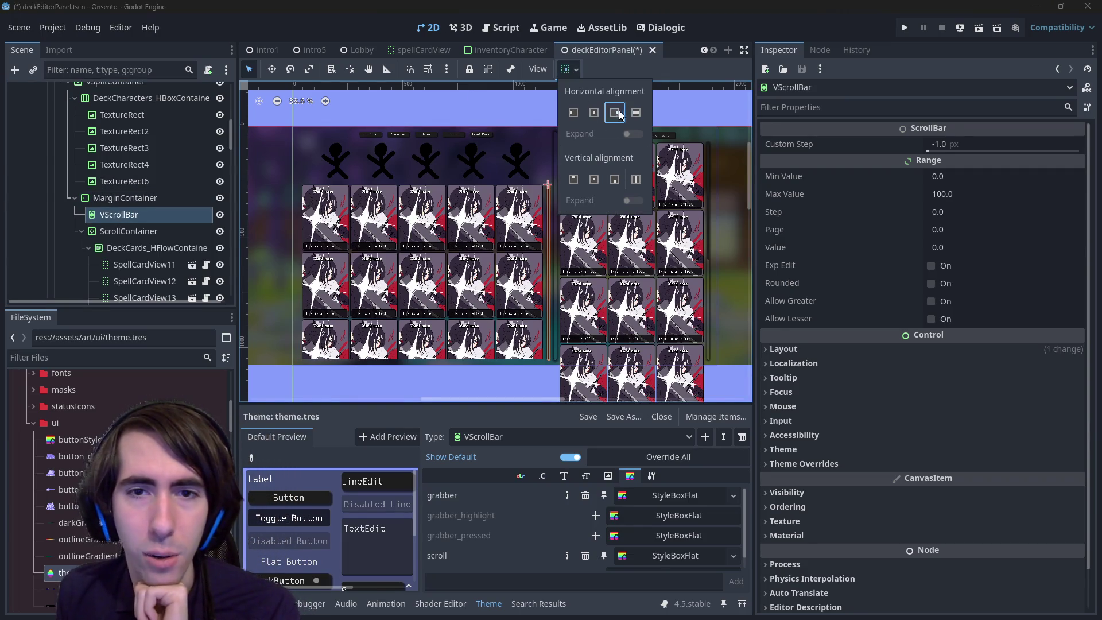
{"action": "scroll", "coordinate": [479, 339], "scroll_direction": "up", "scroll_amount": 2}
{"action": "left_click", "coordinate": [479, 338]}
{"action": "scroll", "coordinate": [476, 315], "scroll_direction": "up", "scroll_amount": 3}
Select deck items on the canvas, collapse the ScrollContainer, and reselect the VScrollBar
{"action": "left_click", "coordinate": [496, 316]}
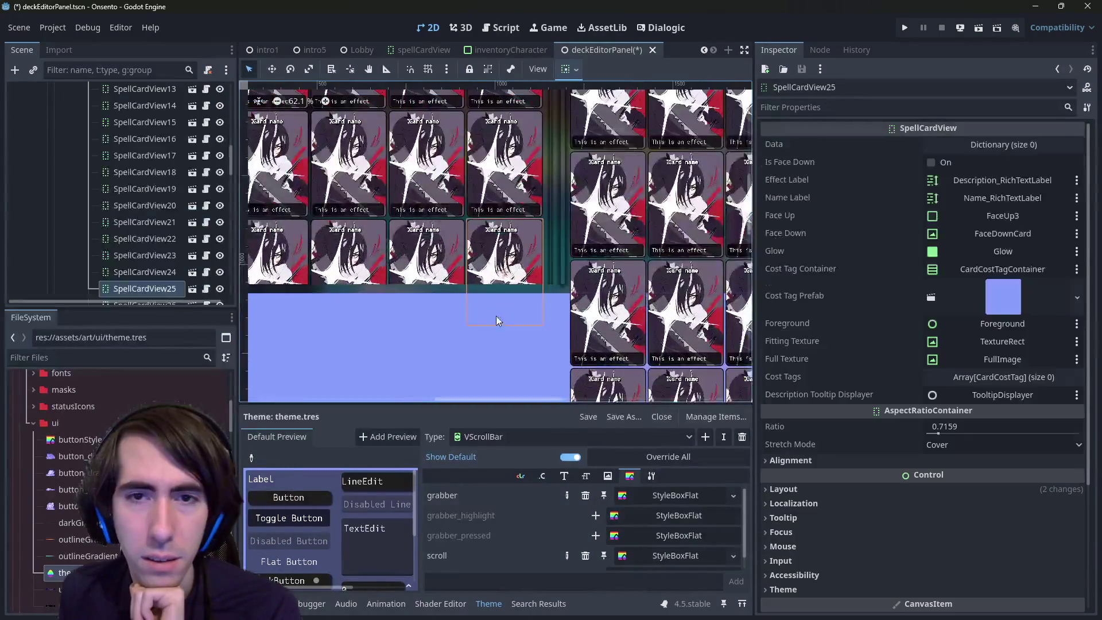
{"action": "scroll", "coordinate": [551, 178], "scroll_direction": "up", "scroll_amount": 2}
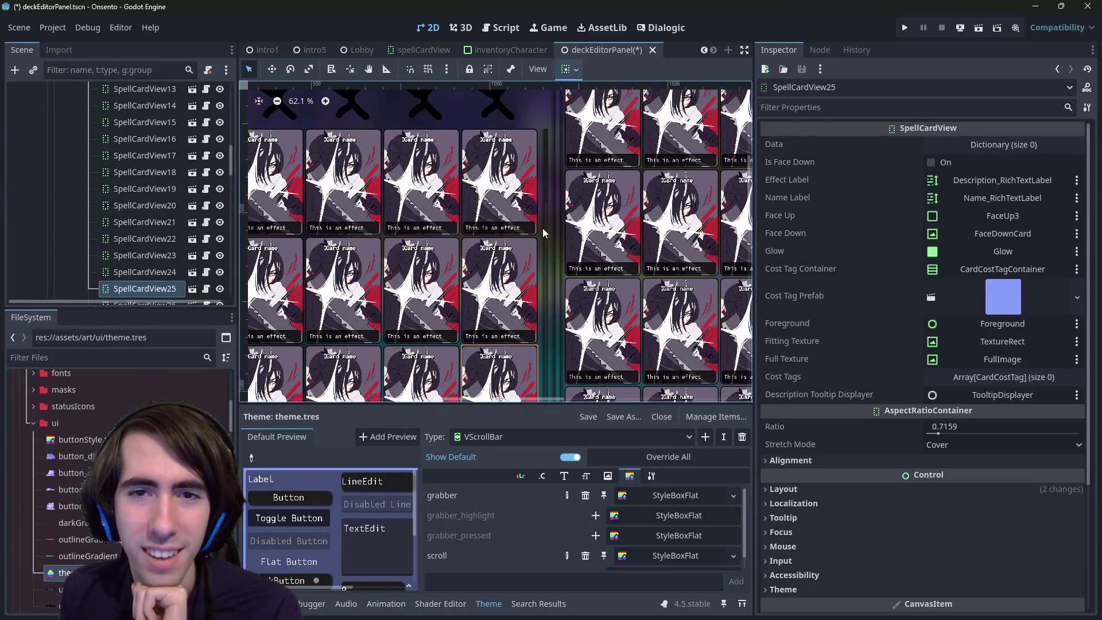
{"action": "left_click", "coordinate": [542, 228]}
{"action": "left_click", "coordinate": [546, 233]}
{"action": "scroll", "coordinate": [142, 151], "scroll_direction": "up", "scroll_amount": 3}
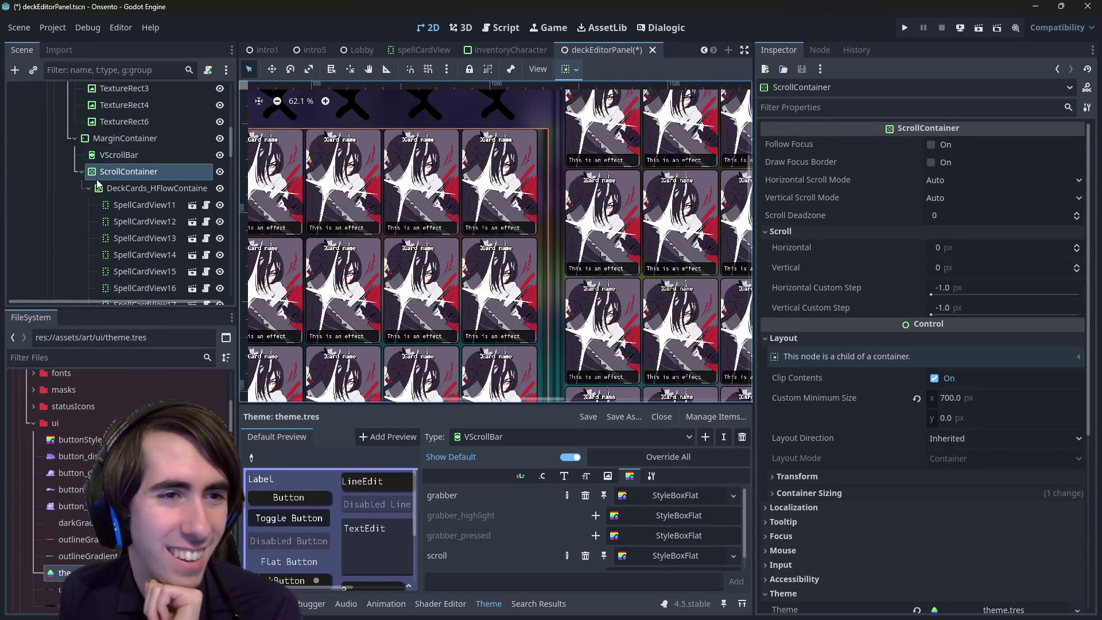
{"action": "left_click", "coordinate": [81, 172]}
{"action": "left_click", "coordinate": [113, 158]}
{"action": "scroll", "coordinate": [113, 161], "scroll_direction": "up", "scroll_amount": 1}
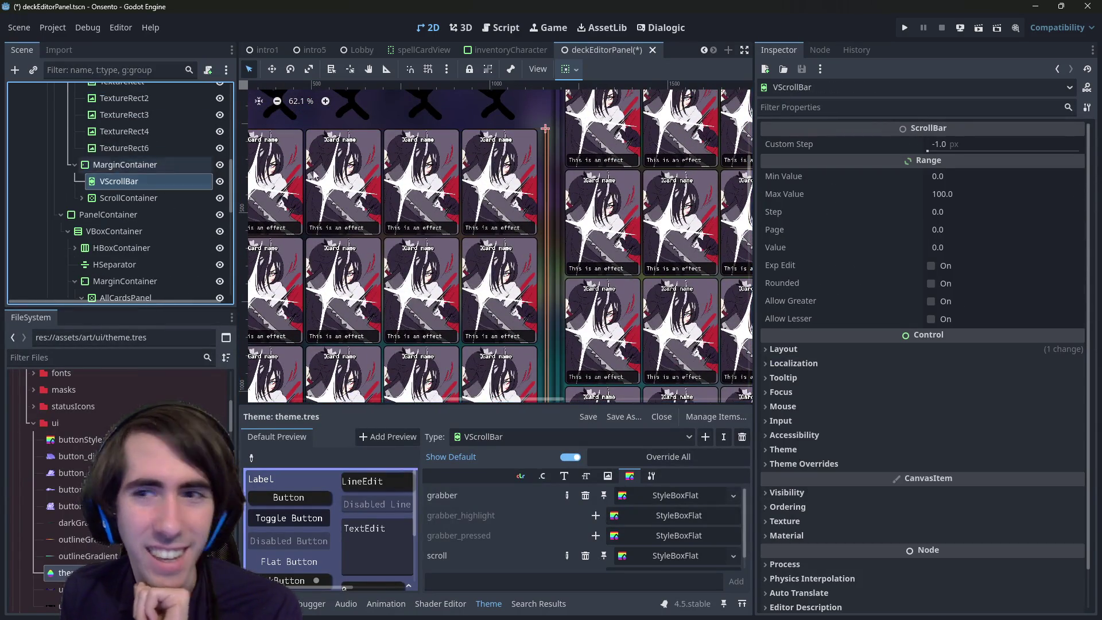
{"action": "left_click", "coordinate": [825, 109]}
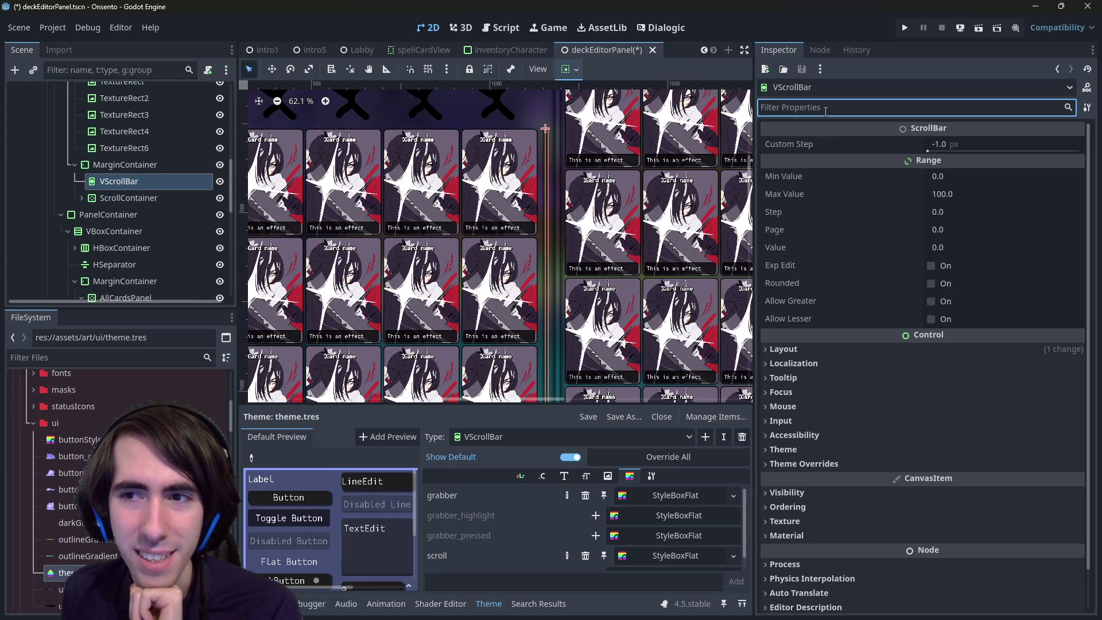
Check the MarginContainer's margins, compare VScrollBar and ScrollContainer, and expand the ScrollContainer's cards
{"action": "left_click", "coordinate": [123, 165]}
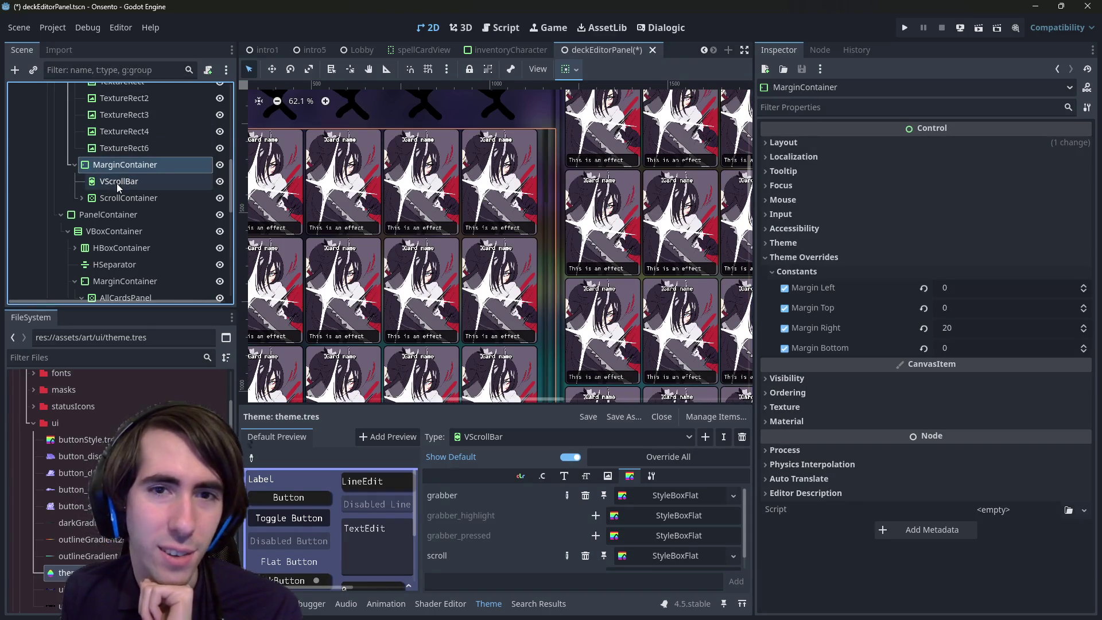
{"action": "scroll", "coordinate": [115, 183], "scroll_direction": "up", "scroll_amount": 1}
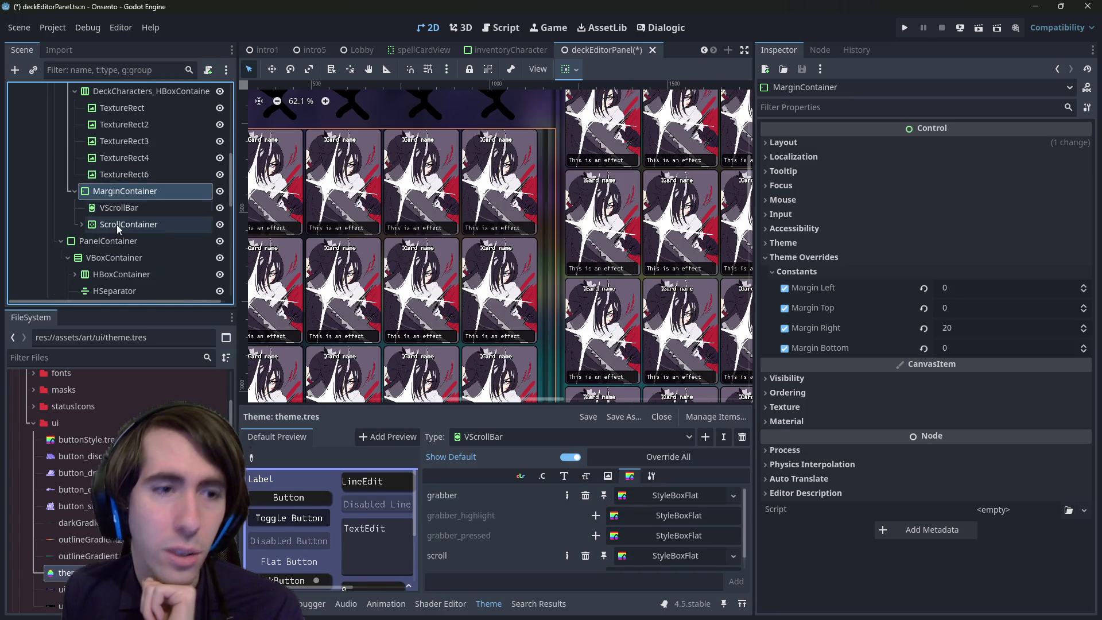
{"action": "left_click", "coordinate": [119, 224]}
{"action": "left_click", "coordinate": [121, 210]}
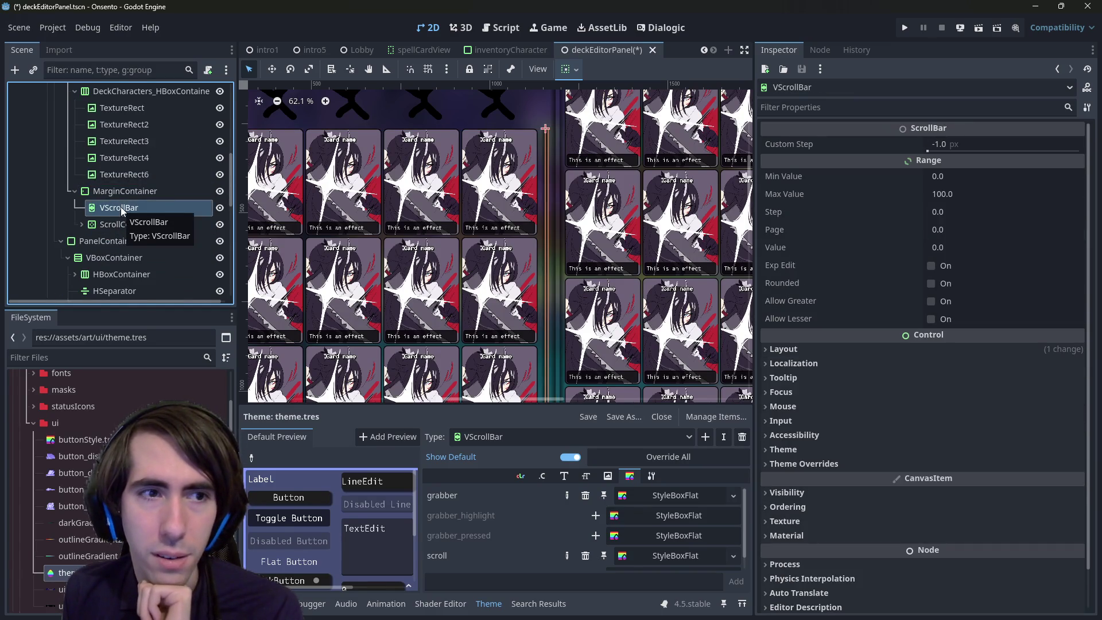
{"action": "scroll", "coordinate": [615, 215], "scroll_direction": "up", "scroll_amount": 3}
{"action": "left_click", "coordinate": [529, 202]}
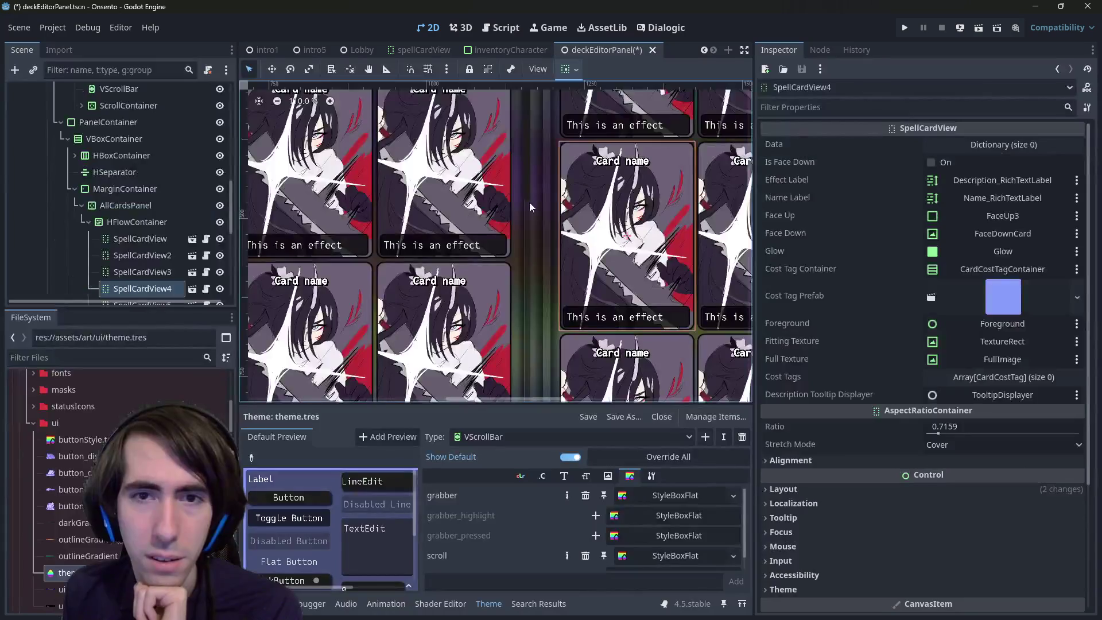
{"action": "left_click", "coordinate": [528, 202]}
{"action": "scroll", "coordinate": [124, 184], "scroll_direction": "up", "scroll_amount": 2}
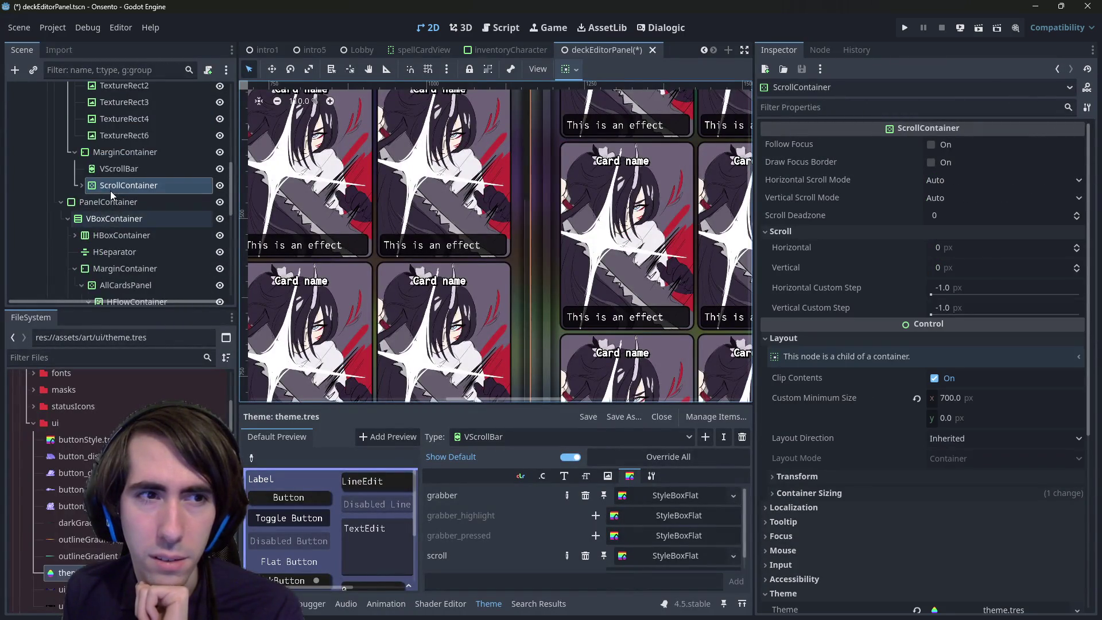
{"action": "left_click", "coordinate": [118, 168]}
{"action": "left_click", "coordinate": [123, 186]}
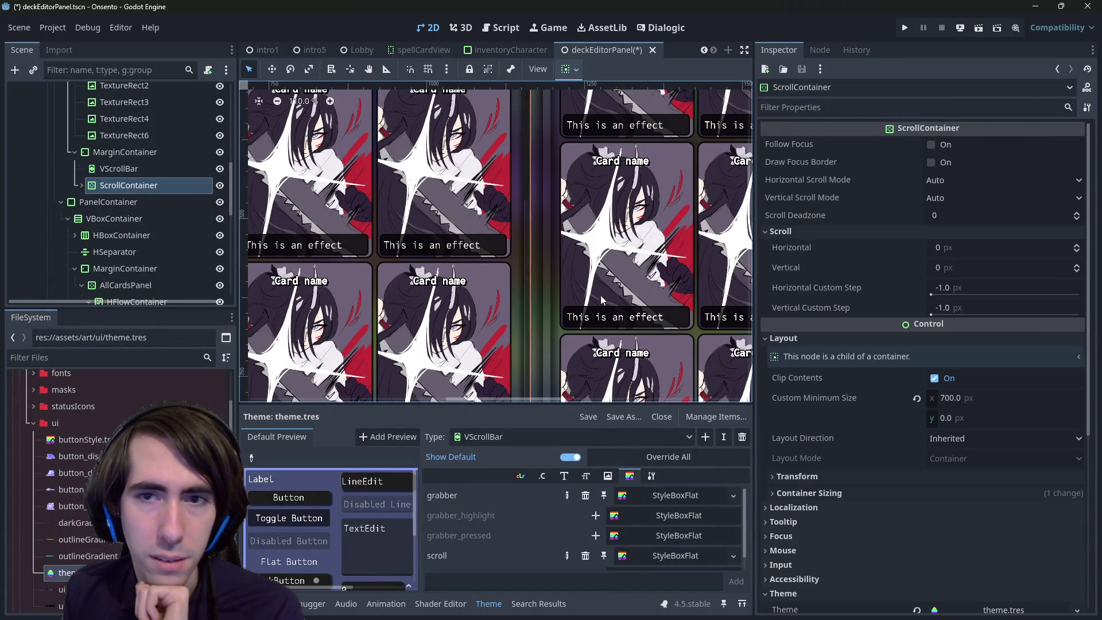
{"action": "left_click", "coordinate": [81, 184]}
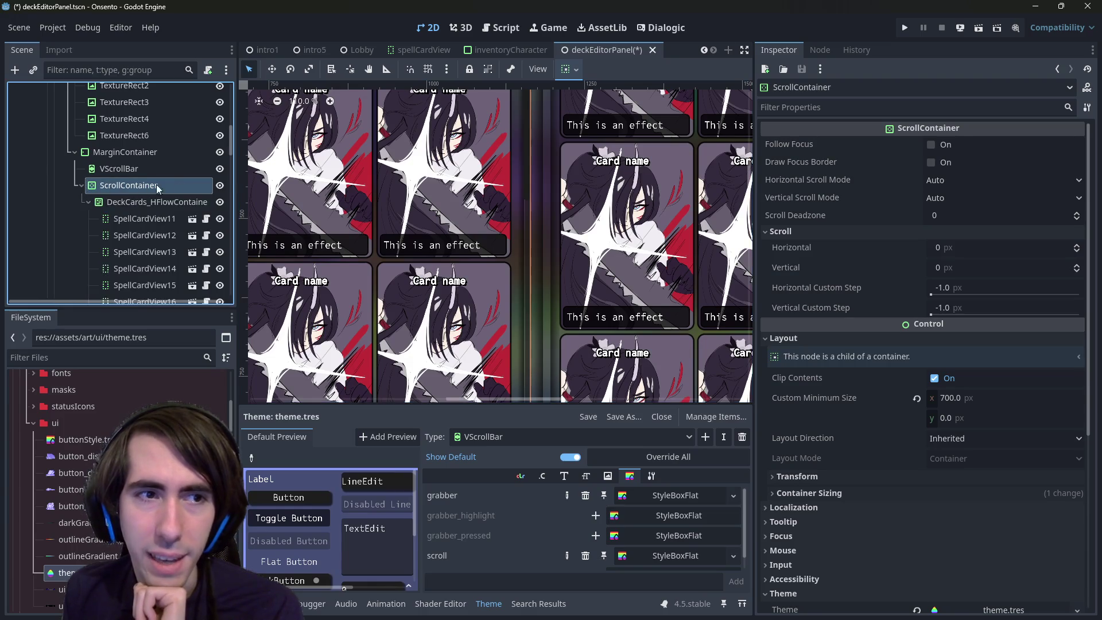
Filter the ScrollContainer's Inspector properties for 'scroll'
{"action": "left_click", "coordinate": [815, 108]}
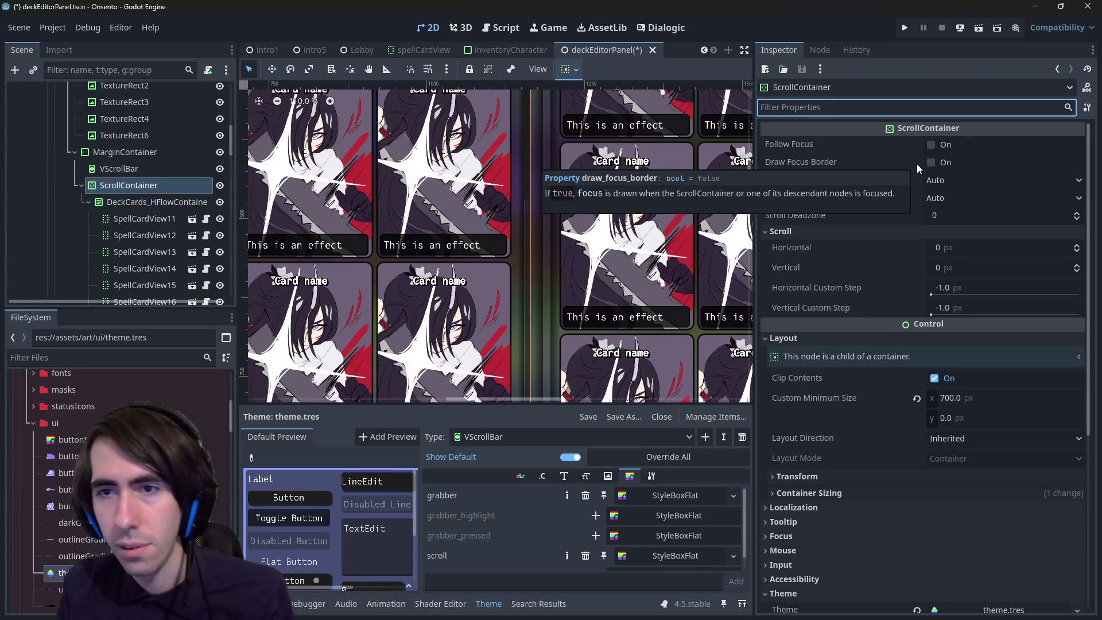
{"action": "type", "text": "disa"}
{"action": "key", "text": "BackSpace"}
{"action": "key", "text": "BackSpace"}
{"action": "key", "text": "BackSpace"}
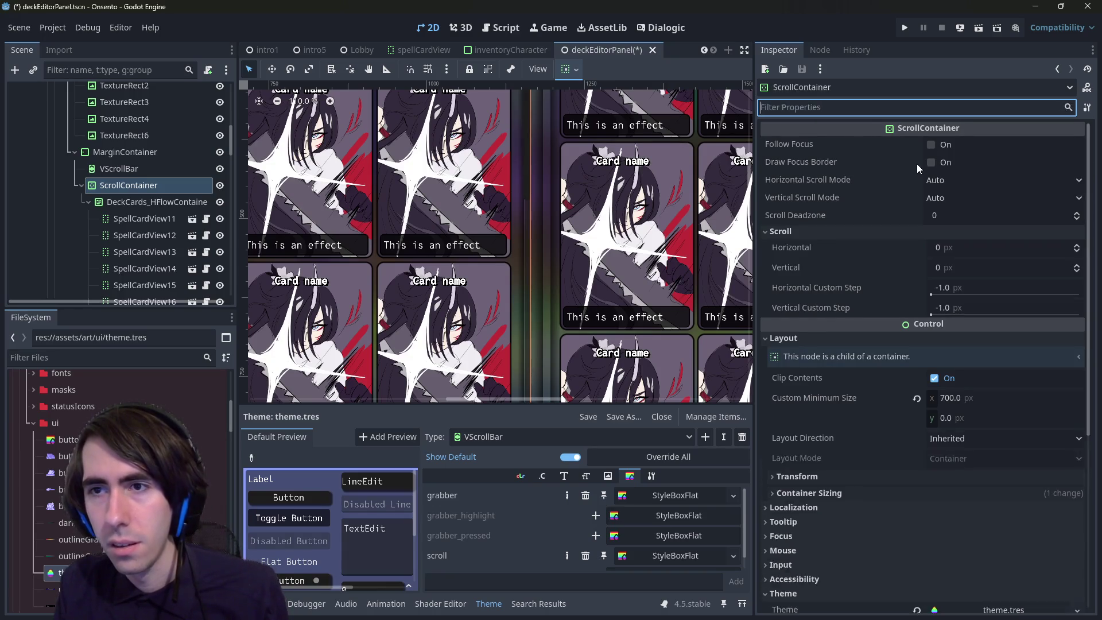
{"action": "type", "text": "scroll"}
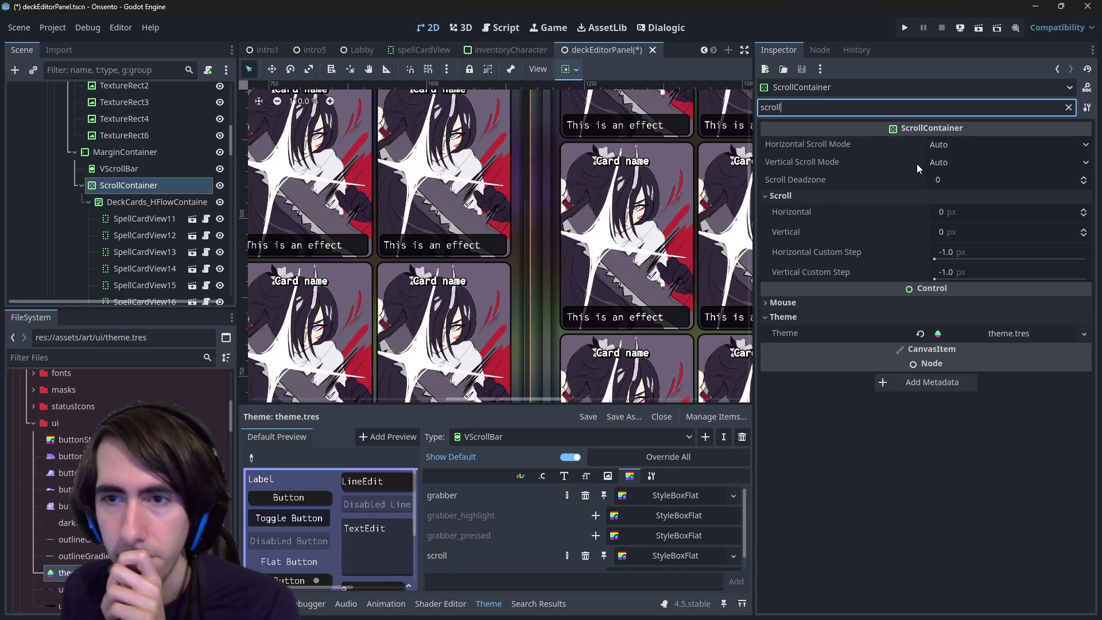
Clear the Inspector filter and set the ScrollContainer's Horizontal Scroll Mode to Disabled
{"action": "left_click", "coordinate": [820, 301]}
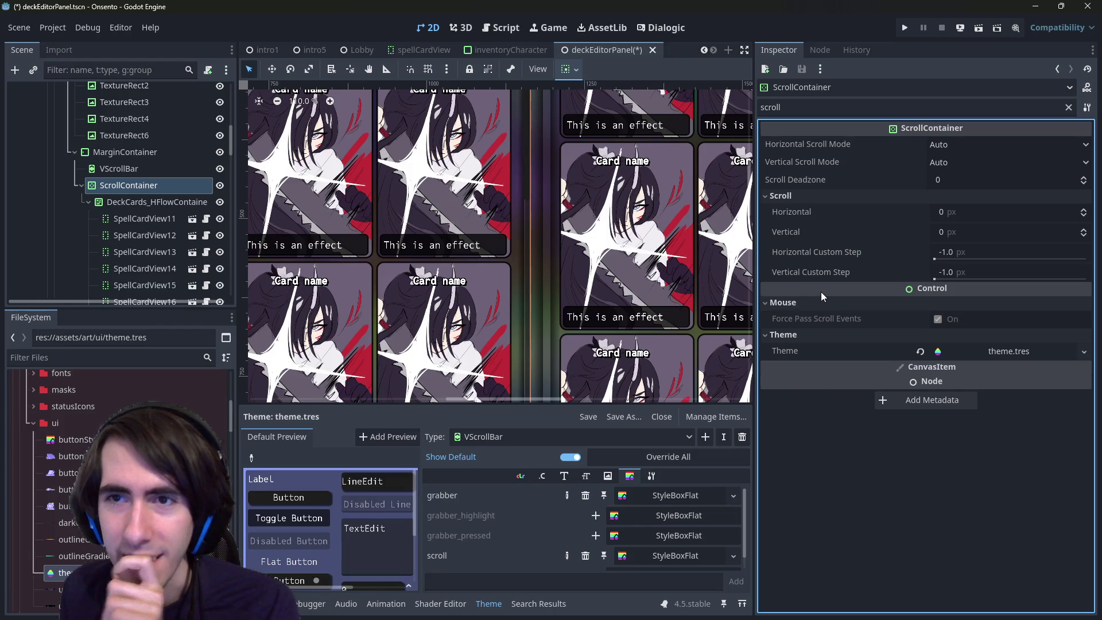
{"action": "left_click", "coordinate": [1068, 107]}
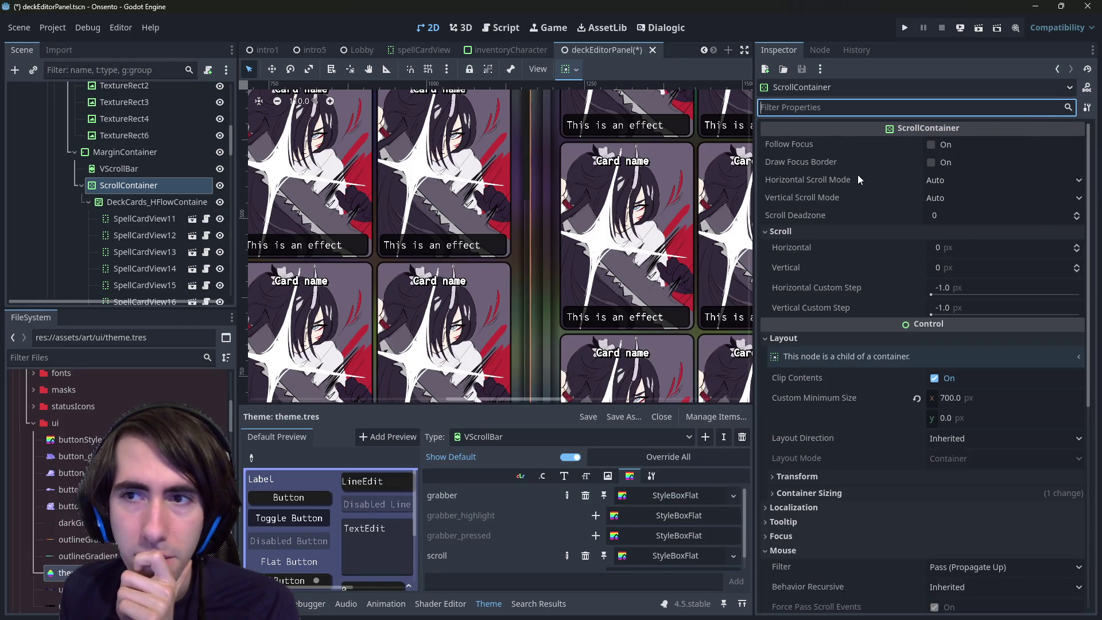
{"action": "mouse_move", "coordinate": [852, 185]}
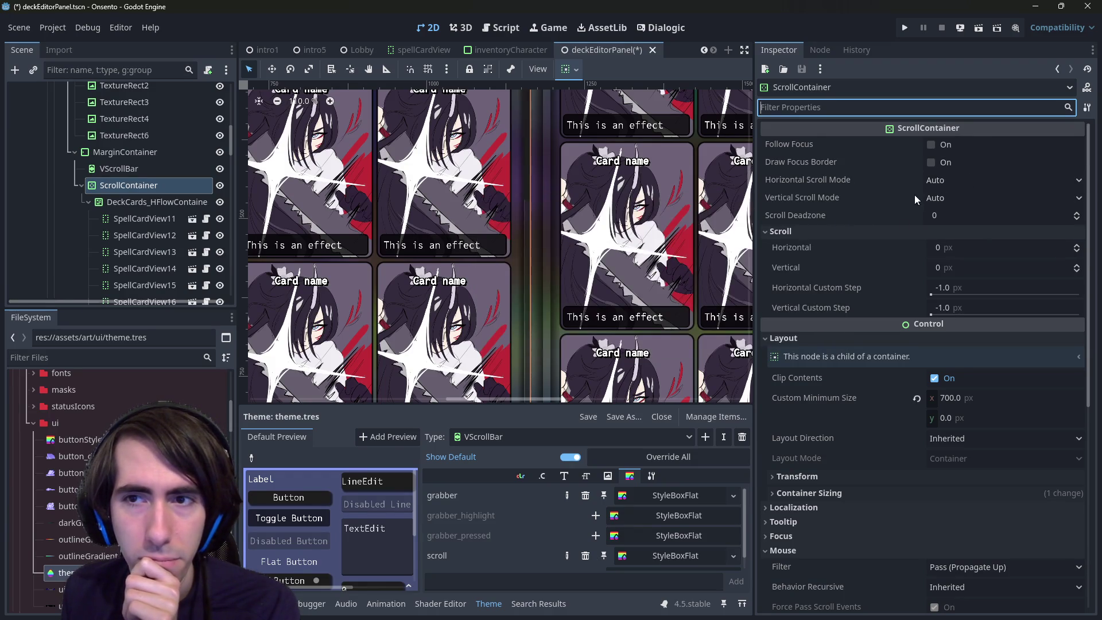
{"action": "left_click", "coordinate": [952, 181]}
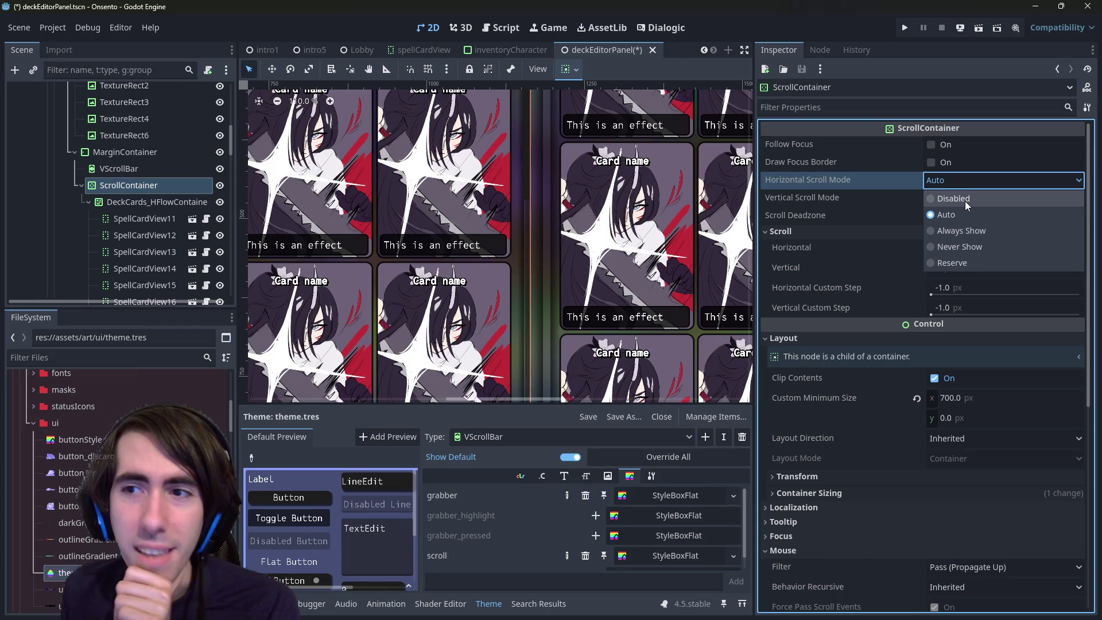
{"action": "left_click", "coordinate": [965, 201]}
Disable vertical scrolling, toggling it with undo/redo to compare the card grid, then select VScrollBar
{"action": "left_click", "coordinate": [951, 198]}
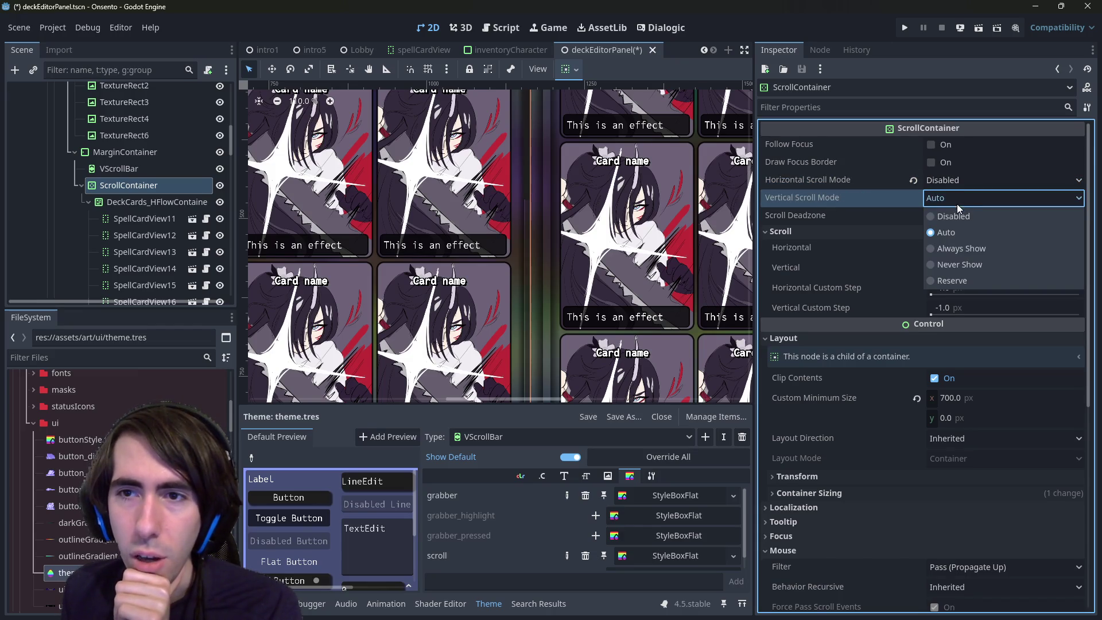
{"action": "left_click", "coordinate": [956, 212]}
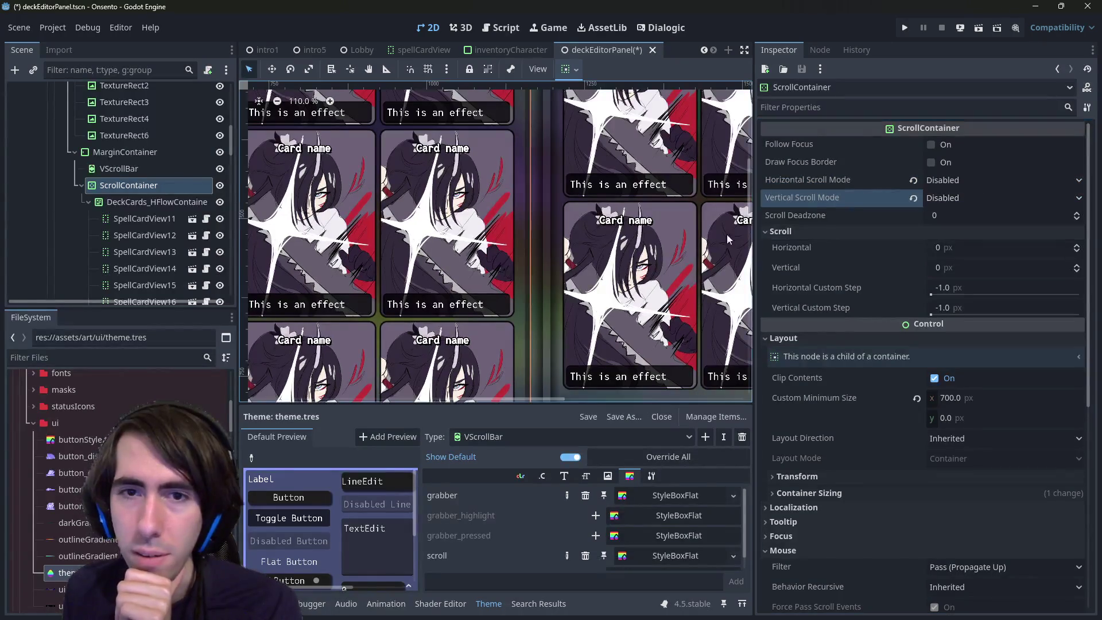
{"action": "key", "text": "ctrl+z"}
{"action": "key", "text": "ctrl+shift+z"}
{"action": "key", "text": "ctrl+z"}
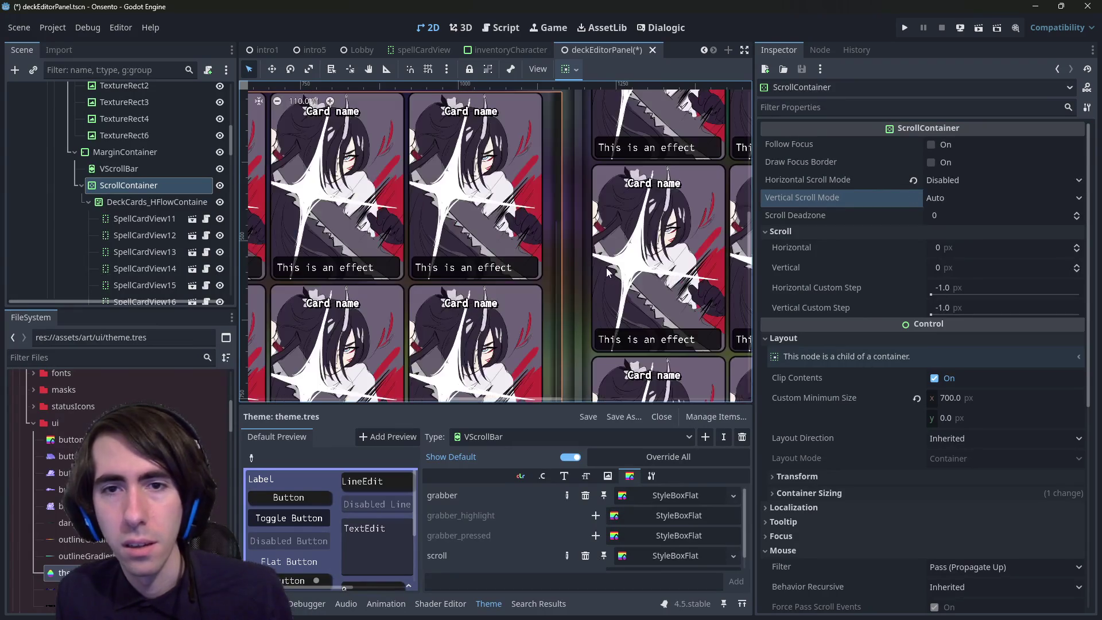
{"action": "key", "text": "ctrl+shift+z"}
{"action": "key", "text": "ctrl+z"}
{"action": "scroll", "coordinate": [628, 304], "scroll_direction": "down", "scroll_amount": 5}
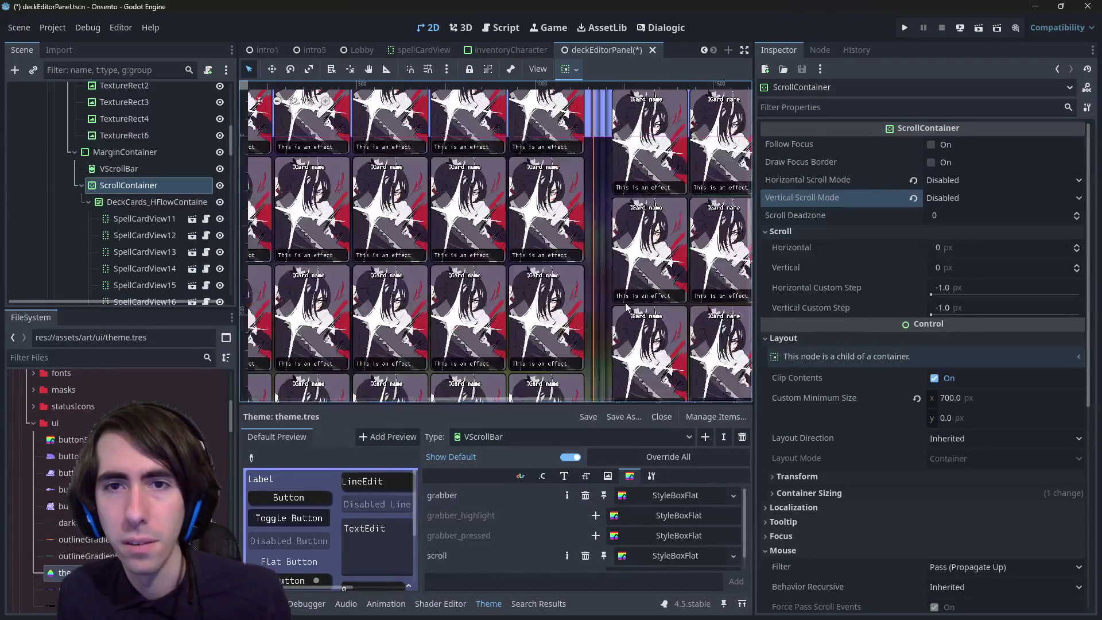
{"action": "key", "text": "ctrl+shift+z"}
{"action": "key", "text": "ctrl+z"}
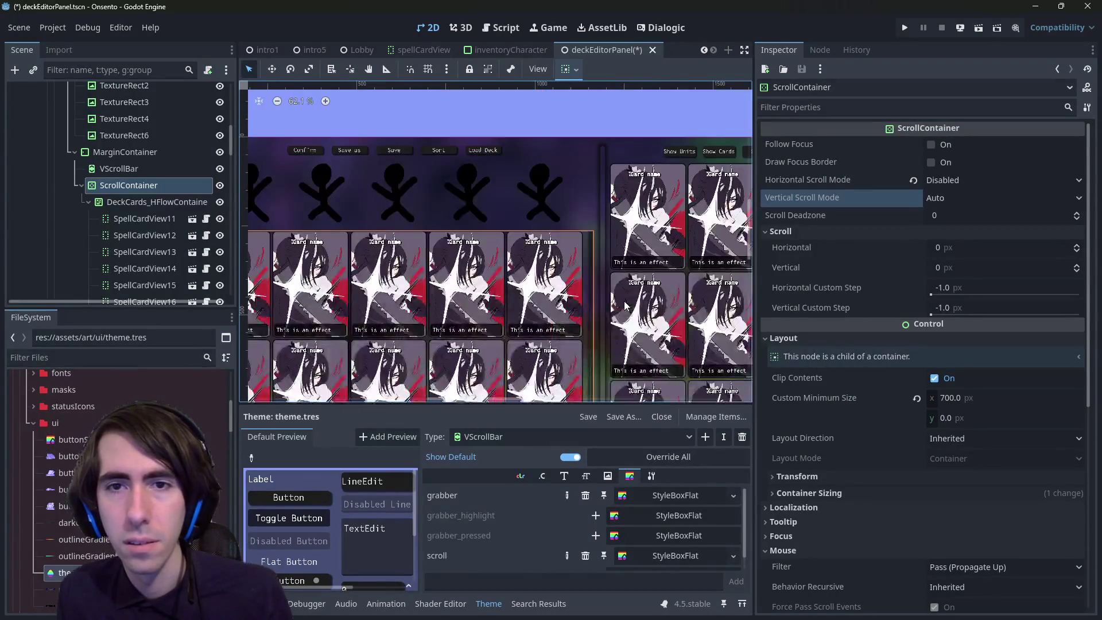
{"action": "key", "text": "ctrl+shift+z"}
{"action": "key", "text": "Up"}
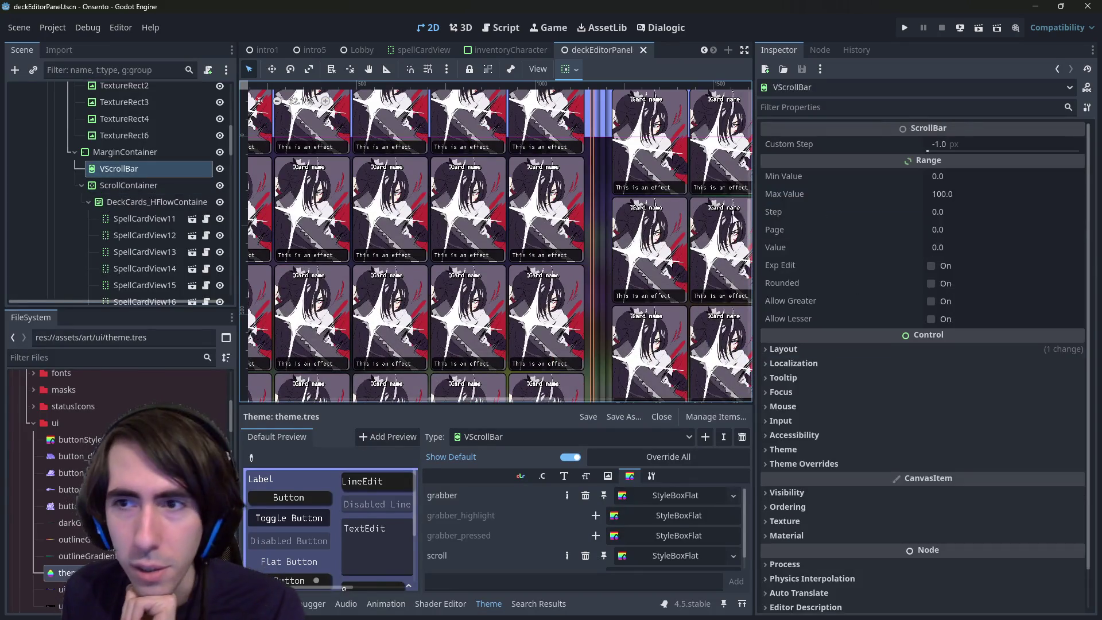
Assign theme.tres to the VScrollBar's Theme property, check the layout, and save the scene
{"action": "scroll", "coordinate": [889, 390], "scroll_direction": "down", "scroll_amount": 1}
{"action": "left_click", "coordinate": [865, 417]}
{"action": "left_click", "coordinate": [858, 407]}
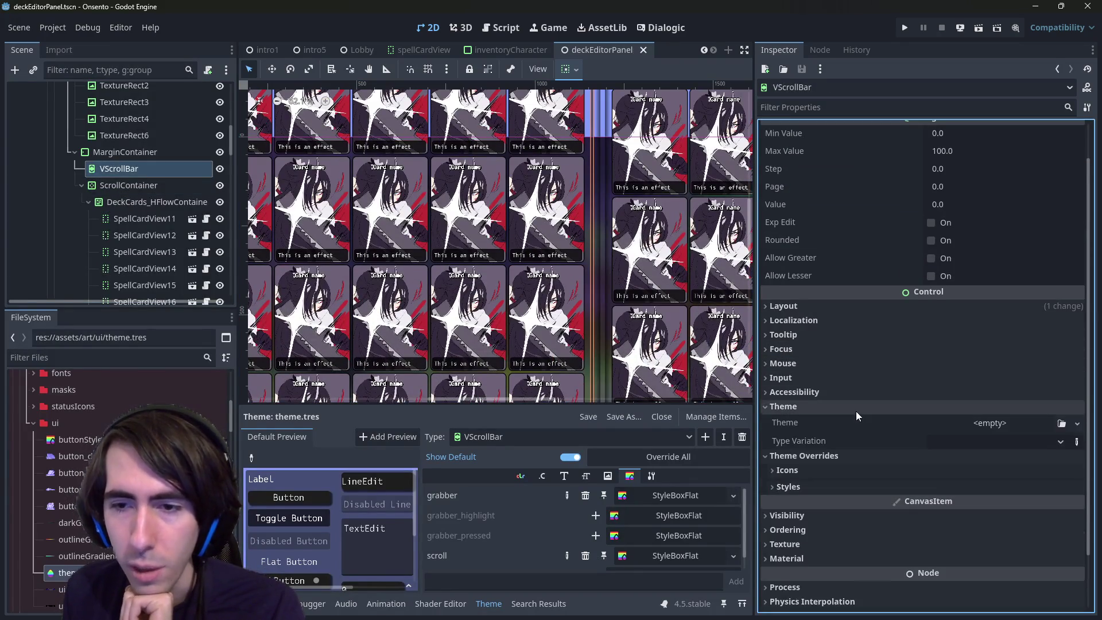
{"action": "scroll", "coordinate": [855, 411], "scroll_direction": "down", "scroll_amount": 2}
{"action": "left_click_drag", "start_coordinate": [66, 572], "coordinate": [1027, 357]}
{"action": "scroll", "coordinate": [544, 258], "scroll_direction": "down", "scroll_amount": 8}
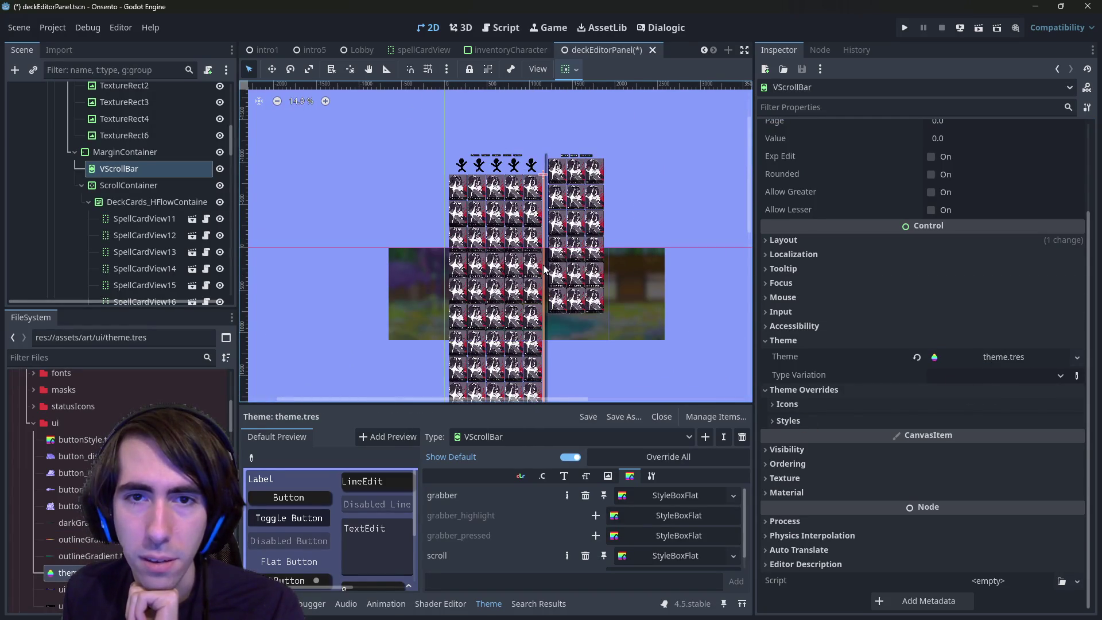
{"action": "mouse_move", "coordinate": [544, 270]}
{"action": "left_mouse_down"}
{"action": "mouse_move", "coordinate": [569, 186]}
{"action": "mouse_move", "coordinate": [507, 270]}
{"action": "mouse_move", "coordinate": [506, 237]}
{"action": "left_mouse_up"}
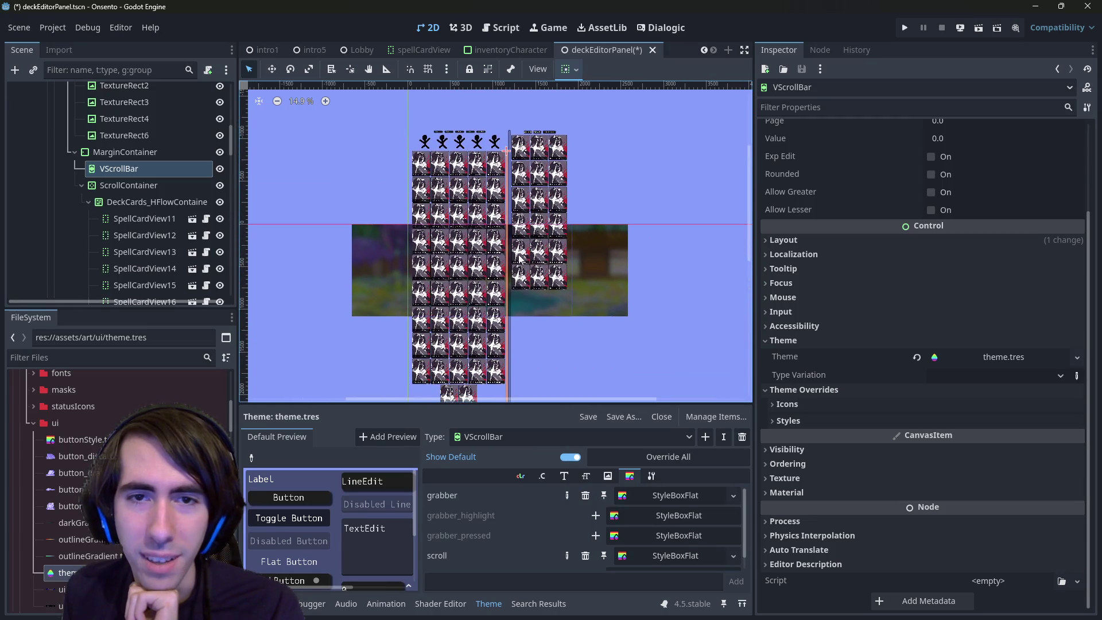
{"action": "key", "text": "ctrl+s"}
Look at the Debug menu options, then select the DeckCards_HFlowContainer node
{"action": "left_click", "coordinate": [94, 29]}
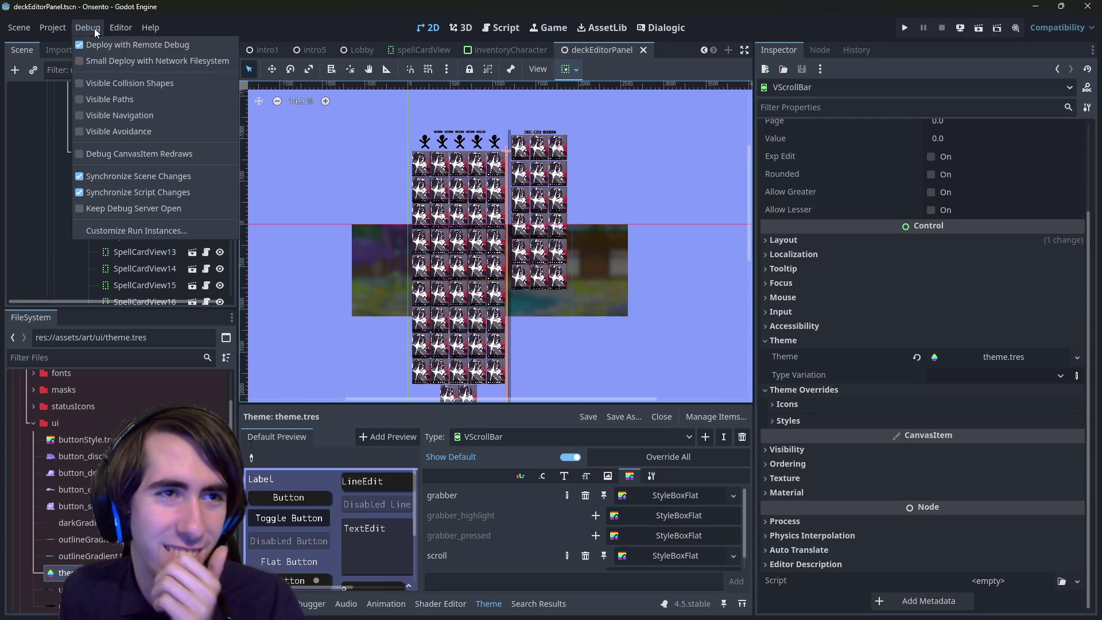
{"action": "mouse_move", "coordinate": [56, 31]}
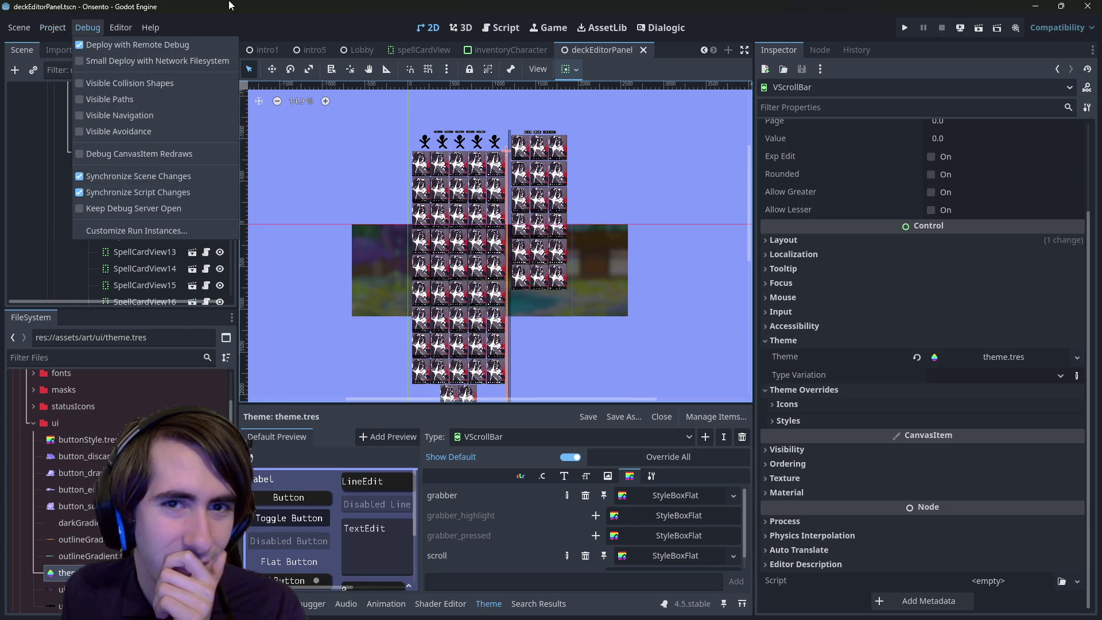
{"action": "scroll", "coordinate": [502, 262], "scroll_direction": "up", "scroll_amount": 3}
{"action": "left_click", "coordinate": [143, 198]}
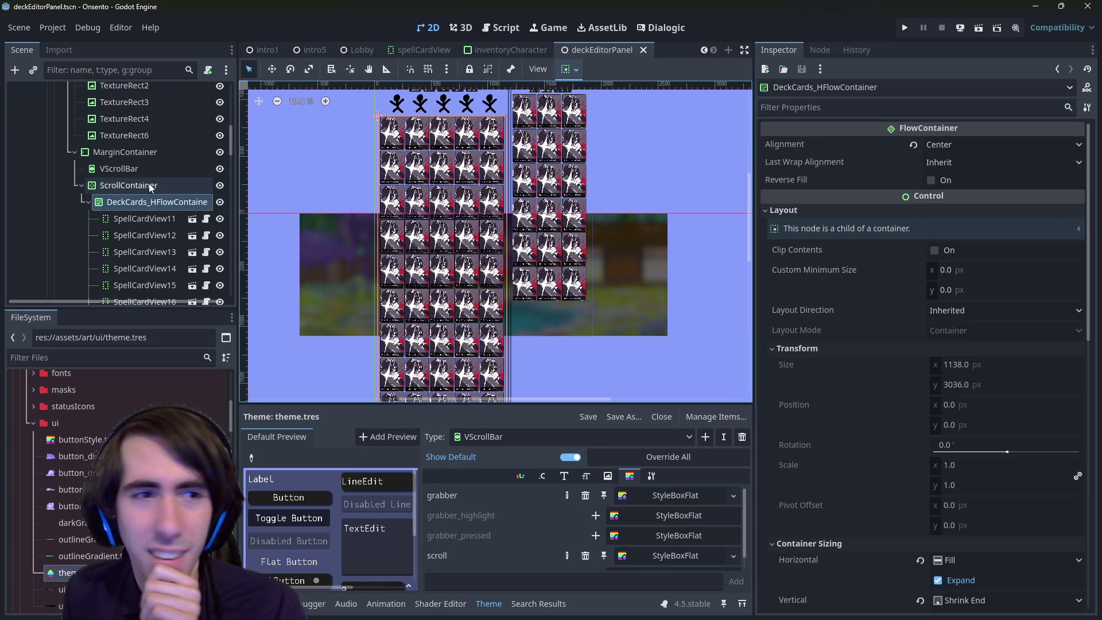
Select the ScrollContainer, reset Vertical Scroll Mode, then try Never Show and Reserve
{"action": "left_click", "coordinate": [133, 183]}
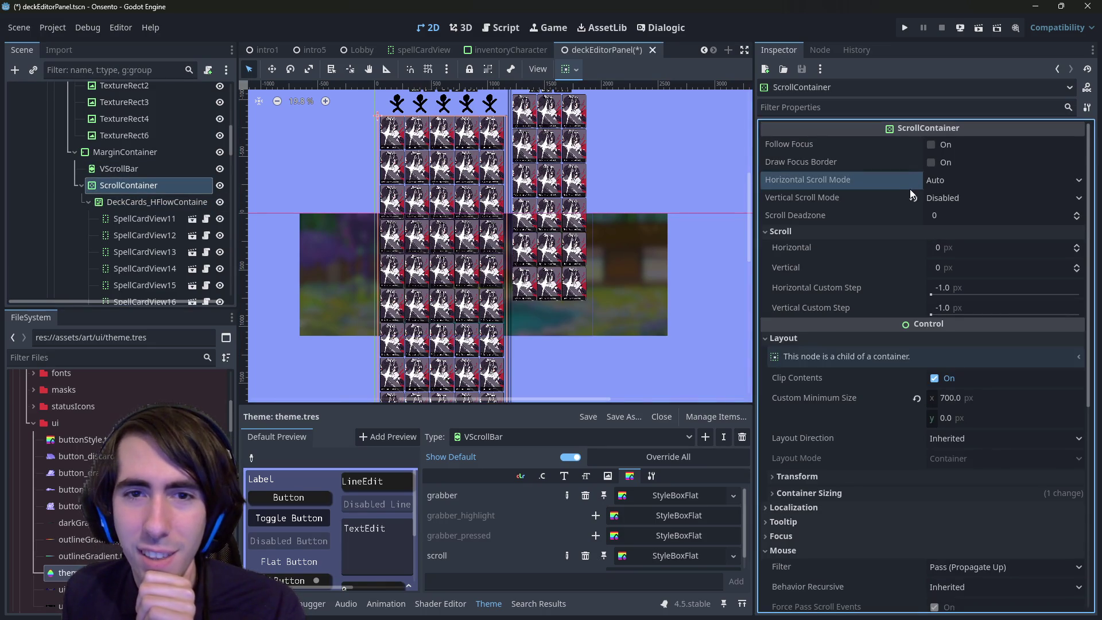
{"action": "left_click", "coordinate": [913, 197]}
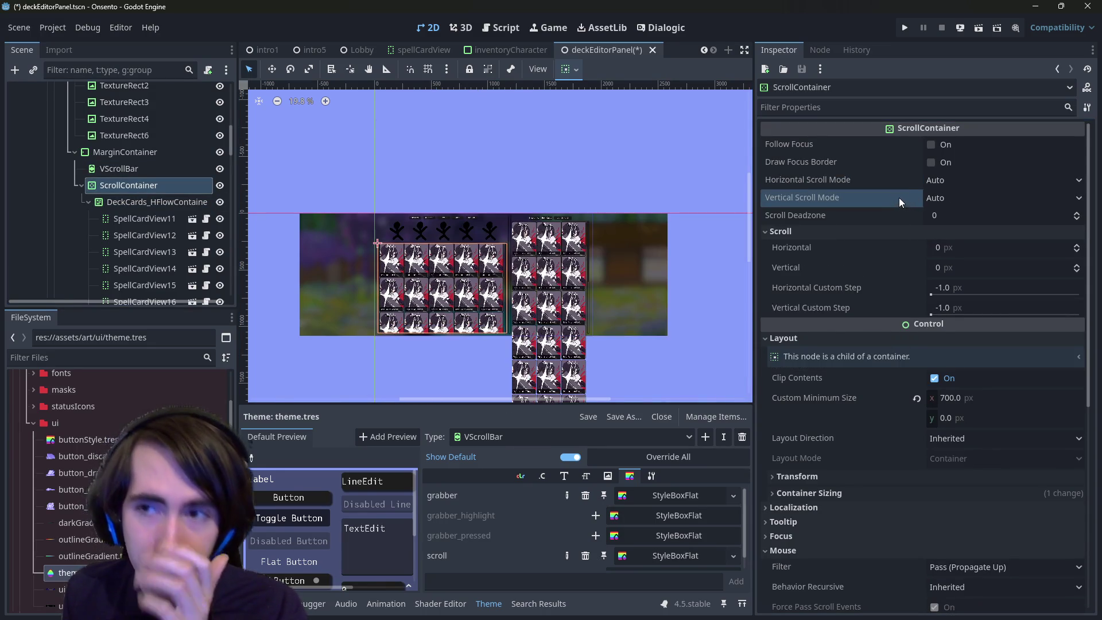
{"action": "left_click", "coordinate": [941, 198]}
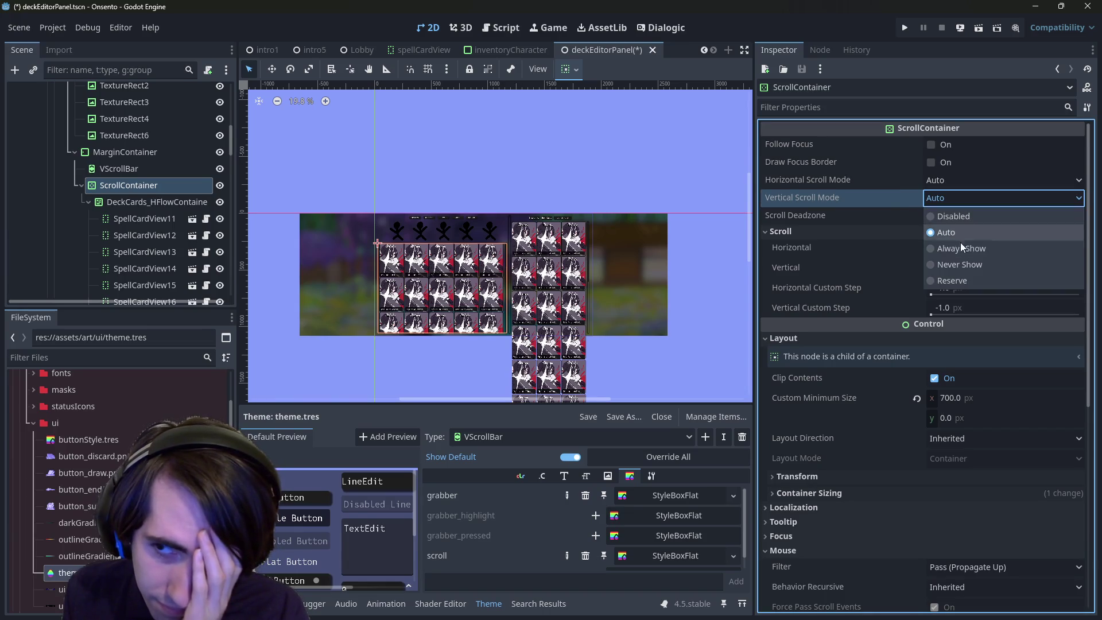
{"action": "left_click", "coordinate": [966, 261]}
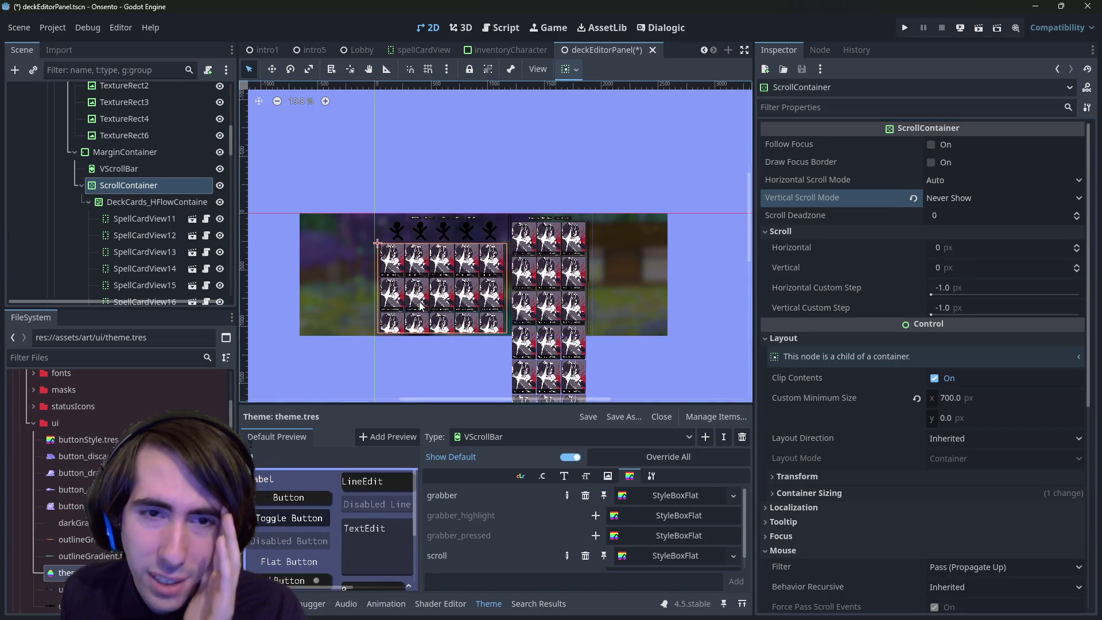
{"action": "scroll", "coordinate": [425, 301], "scroll_direction": "up", "scroll_amount": 6}
{"action": "left_click", "coordinate": [925, 197]}
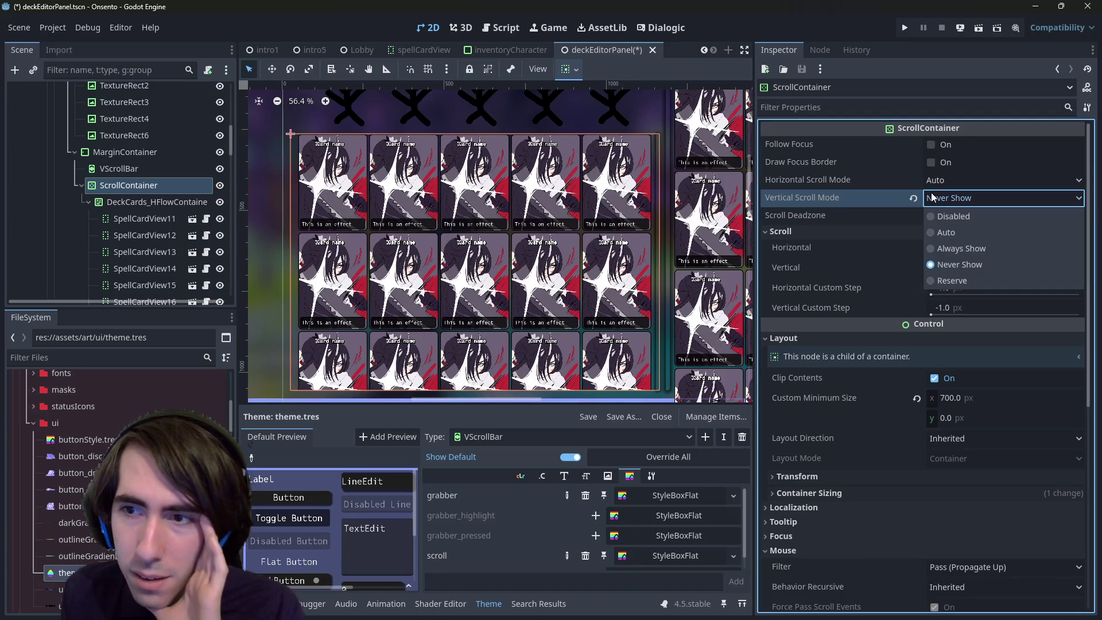
{"action": "left_click", "coordinate": [967, 279]}
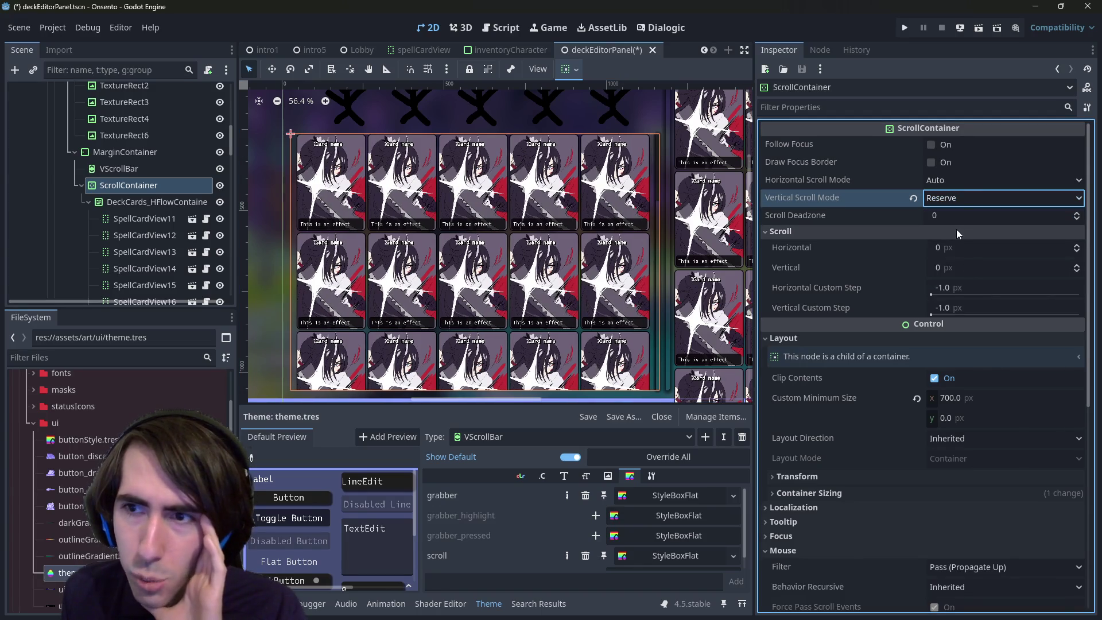
Compare Never Show and Reserve once more, settle on Never Show, and save the scene
{"action": "left_click", "coordinate": [959, 200]}
{"action": "left_click", "coordinate": [982, 264]}
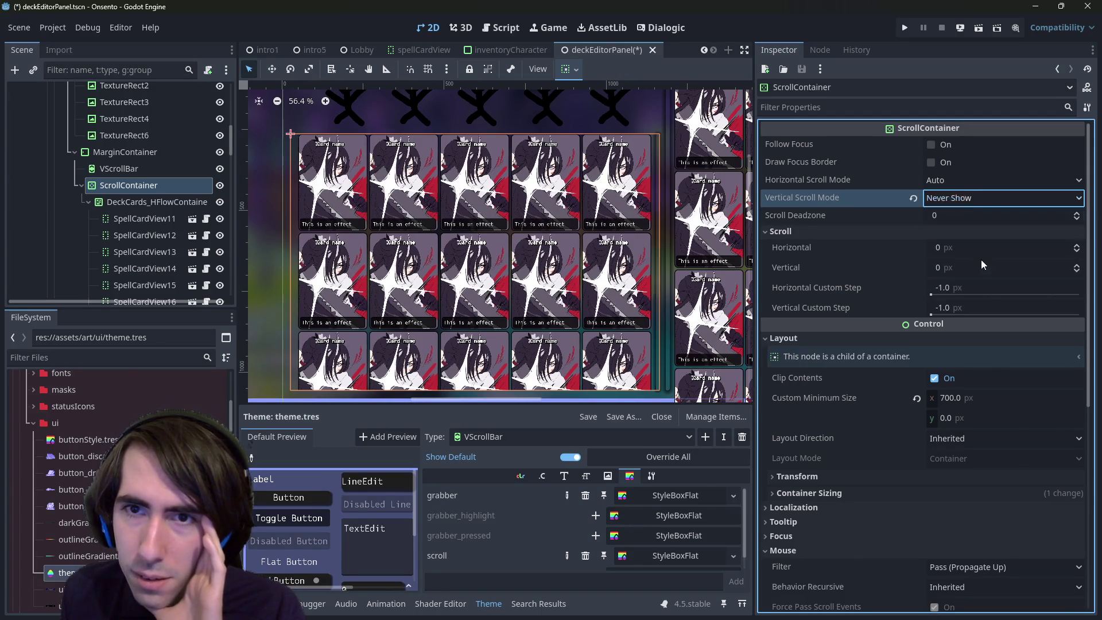
{"action": "left_click", "coordinate": [948, 199]}
{"action": "left_click", "coordinate": [948, 280]}
{"action": "left_click", "coordinate": [943, 201]}
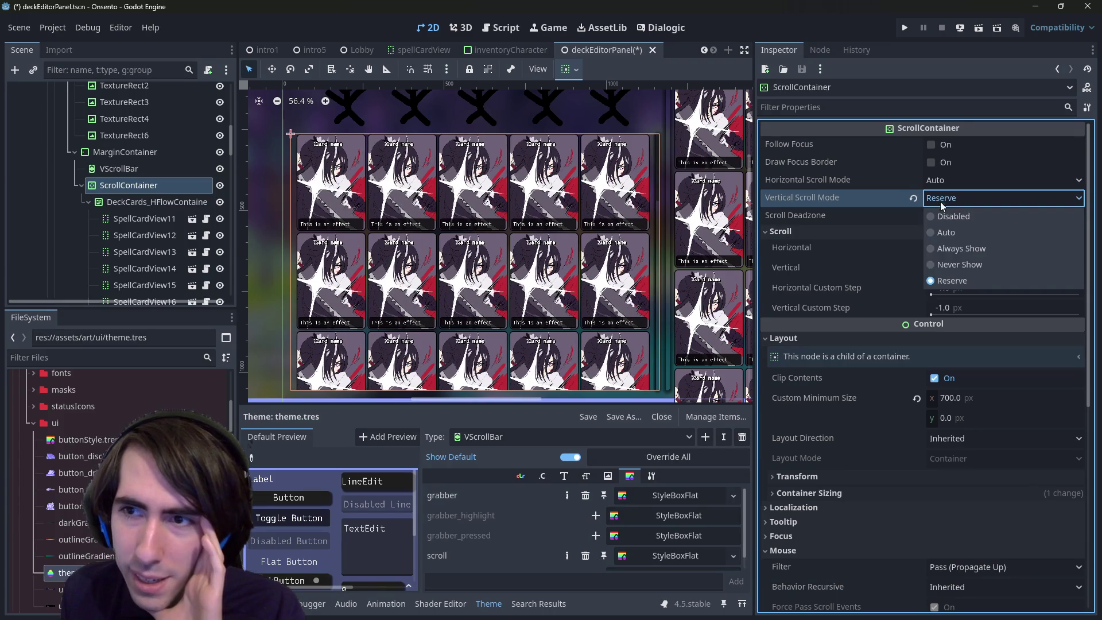
{"action": "left_click", "coordinate": [956, 264]}
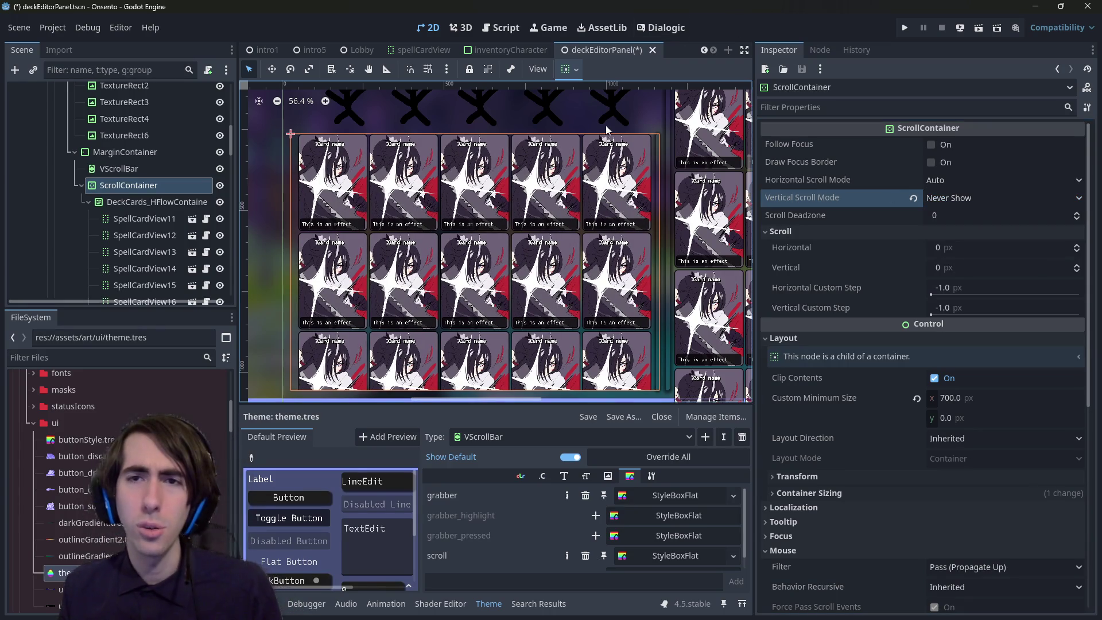
{"action": "key", "text": "ctrl+s"}
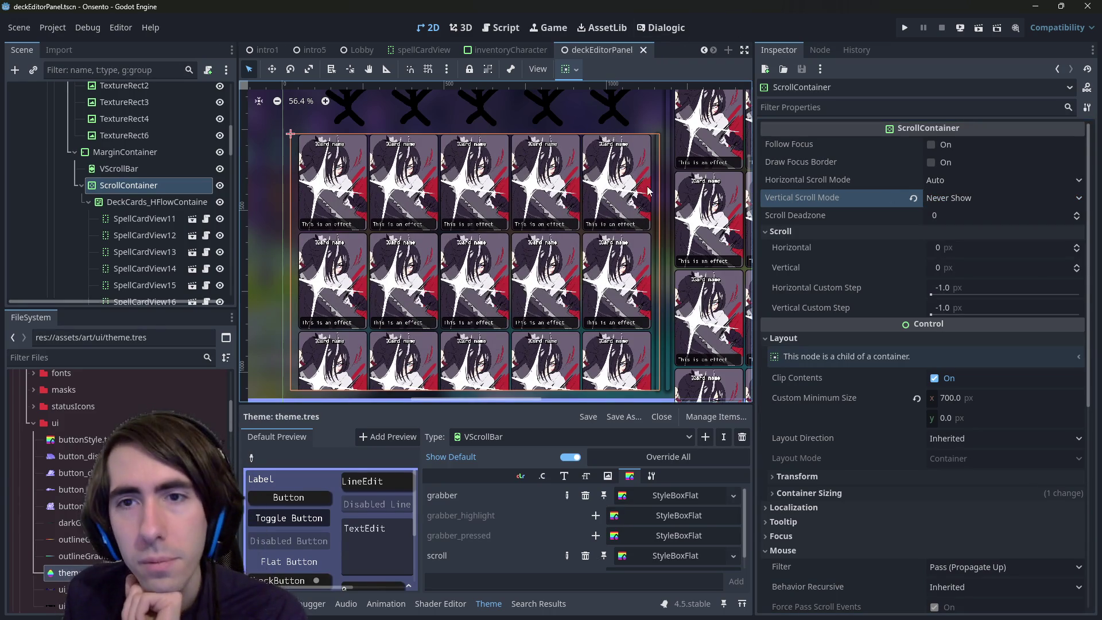
{"action": "left_click_drag", "start_coordinate": [646, 186], "coordinate": [580, 232]}
{"action": "left_click", "coordinate": [135, 157]}
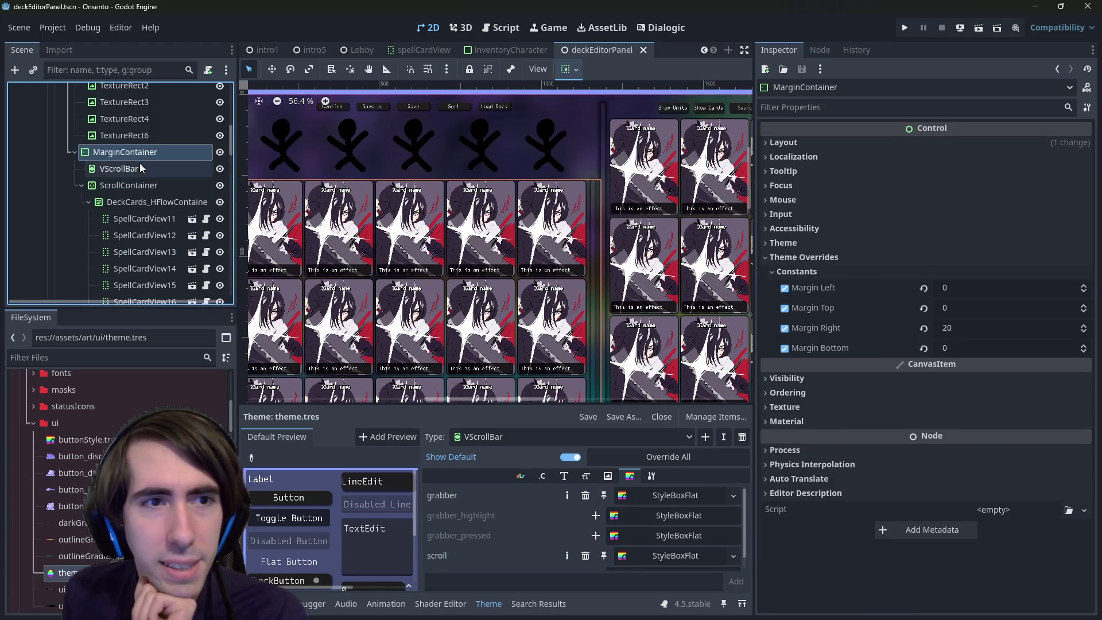
Select the ScrollContainer and filter its Inspector properties by 'clip'
{"action": "left_click", "coordinate": [139, 163]}
{"action": "scroll", "coordinate": [580, 306], "scroll_direction": "down", "scroll_amount": 2}
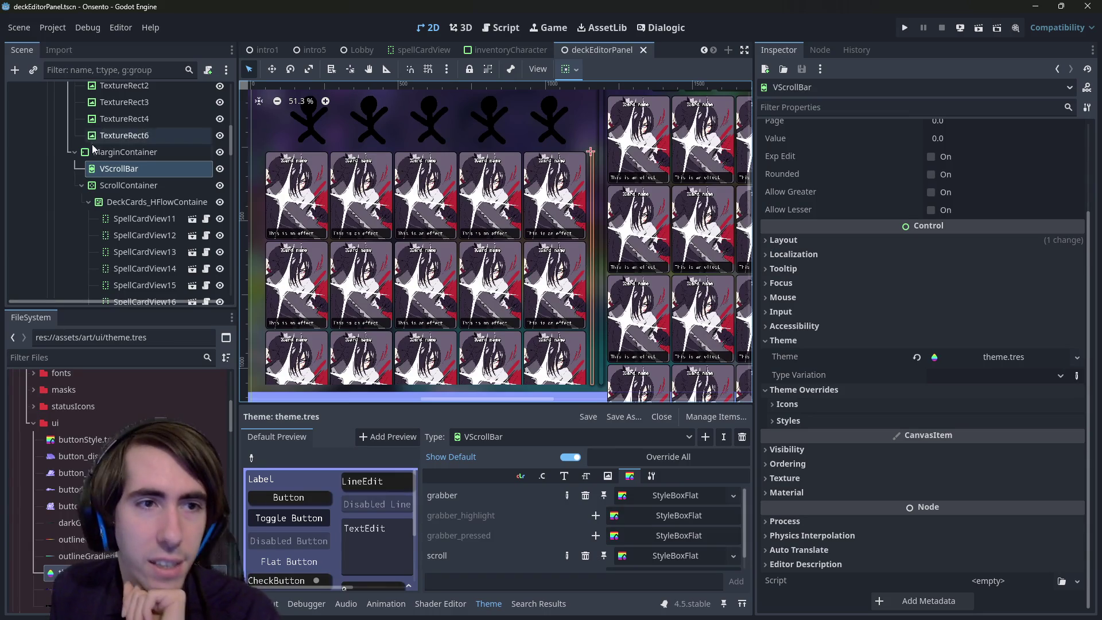
{"action": "left_click", "coordinate": [128, 184]}
{"action": "left_click", "coordinate": [868, 106]}
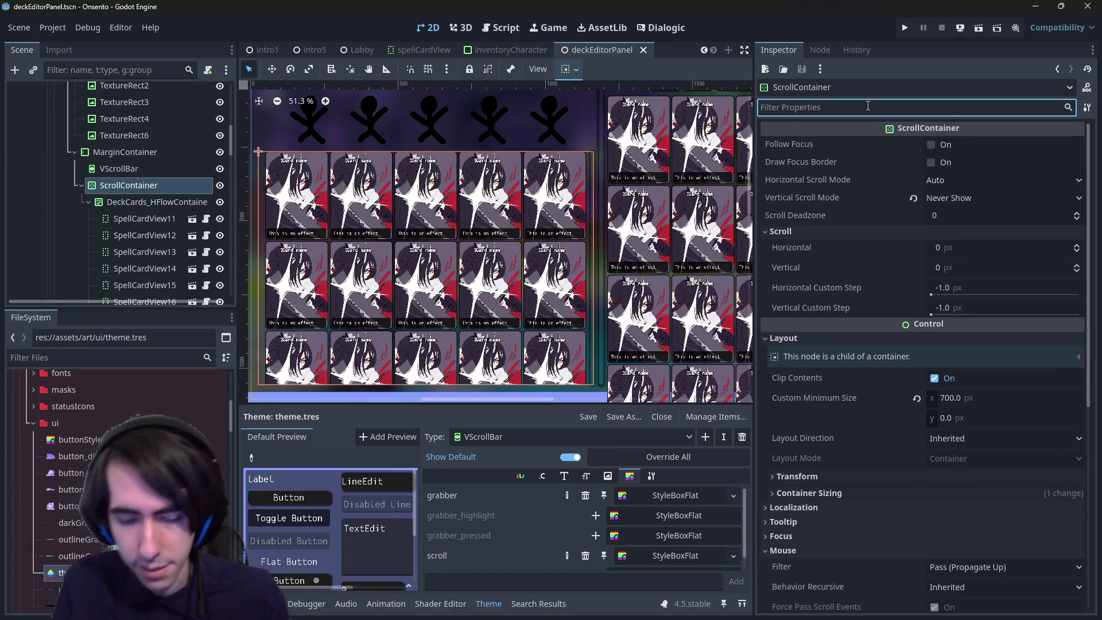
{"action": "type", "text": "clip"}
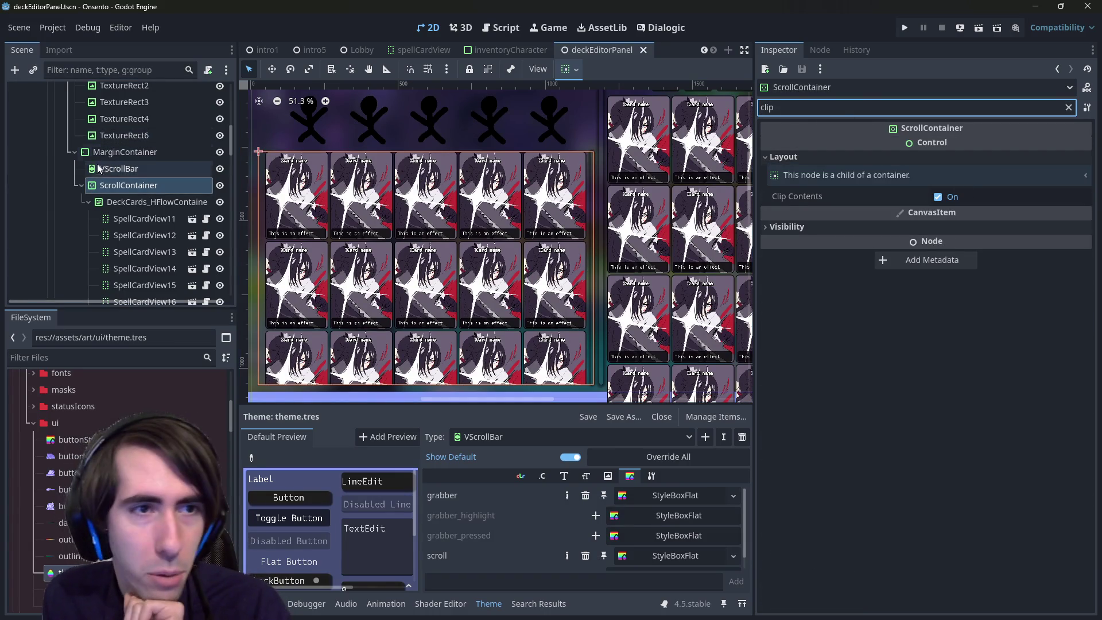
Compare Clip Contents on VScrollBar, SpellCardView4 and DeckCards_HFlowContainer, then clear the filter on VScrollBar
{"action": "left_click", "coordinate": [119, 169]}
{"action": "scroll", "coordinate": [559, 207], "scroll_direction": "up", "scroll_amount": 5}
{"action": "scroll", "coordinate": [620, 210], "scroll_direction": "up", "scroll_amount": 1}
{"action": "left_click", "coordinate": [605, 216]}
{"action": "scroll", "coordinate": [601, 172], "scroll_direction": "up", "scroll_amount": 3}
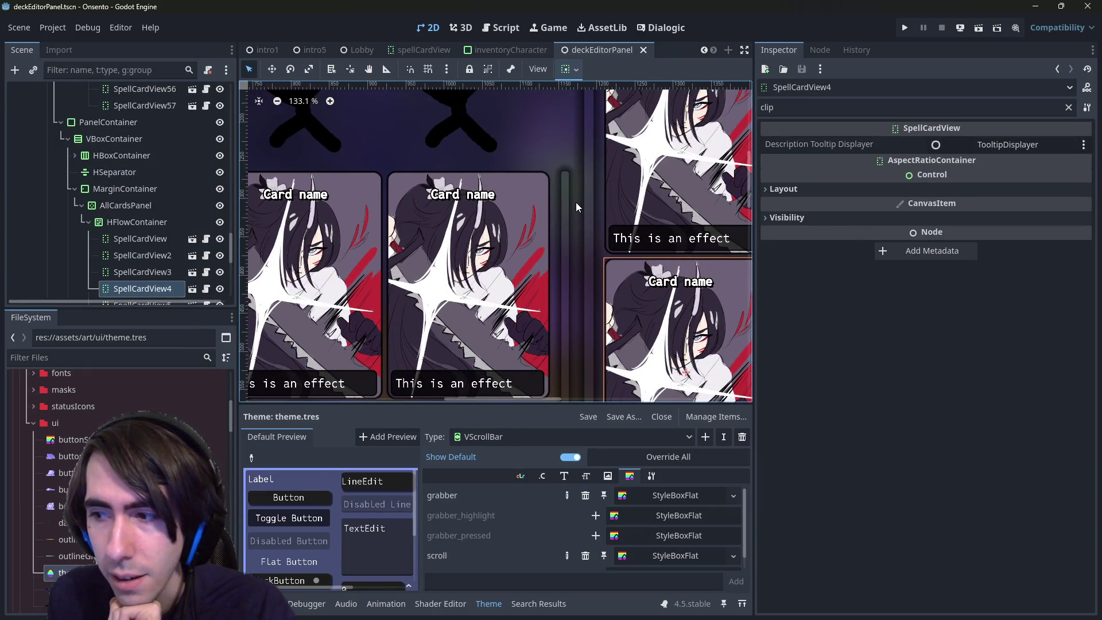
{"action": "scroll", "coordinate": [551, 196], "scroll_direction": "down", "scroll_amount": 2}
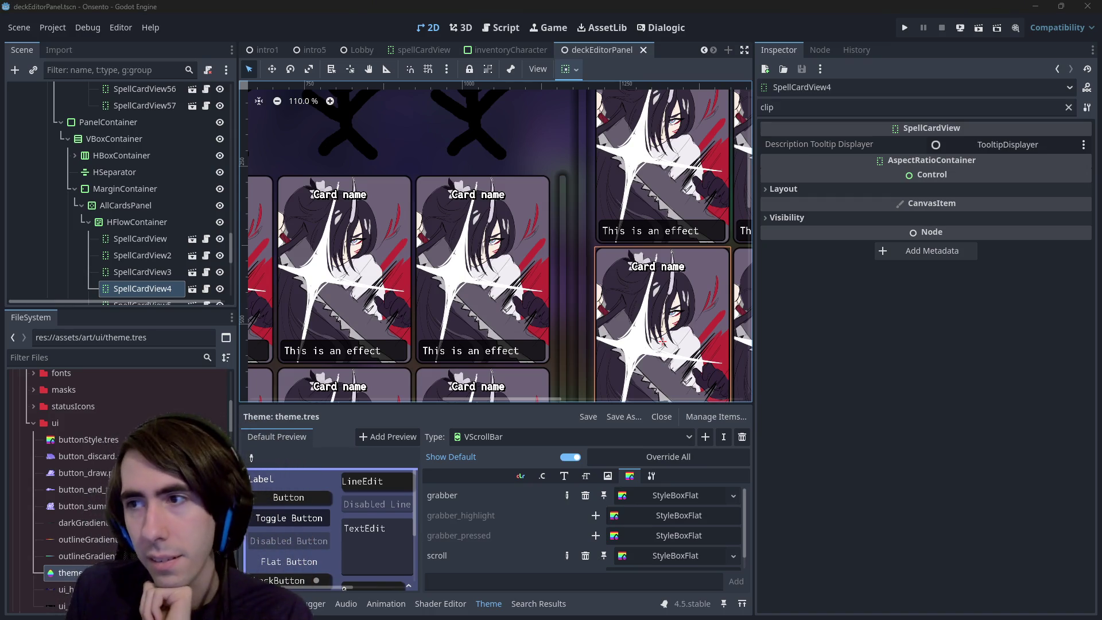
{"action": "scroll", "coordinate": [545, 259], "scroll_direction": "down", "scroll_amount": 7}
{"action": "left_click", "coordinate": [545, 259]}
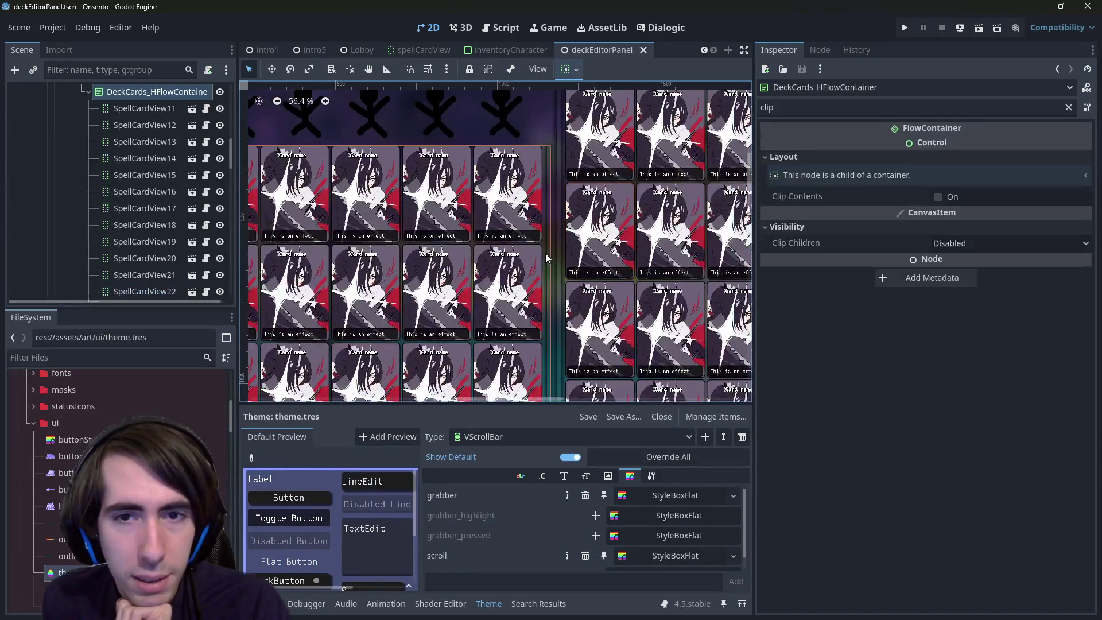
{"action": "scroll", "coordinate": [549, 258], "scroll_direction": "up", "scroll_amount": 3}
{"action": "scroll", "coordinate": [138, 189], "scroll_direction": "up", "scroll_amount": 3}
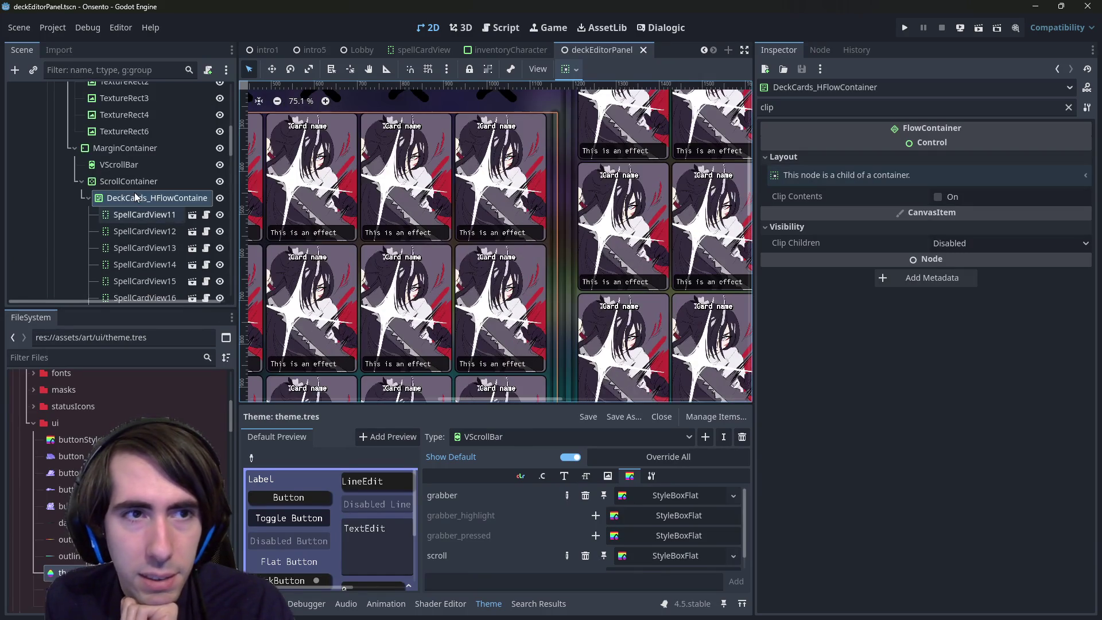
{"action": "left_click", "coordinate": [136, 166]}
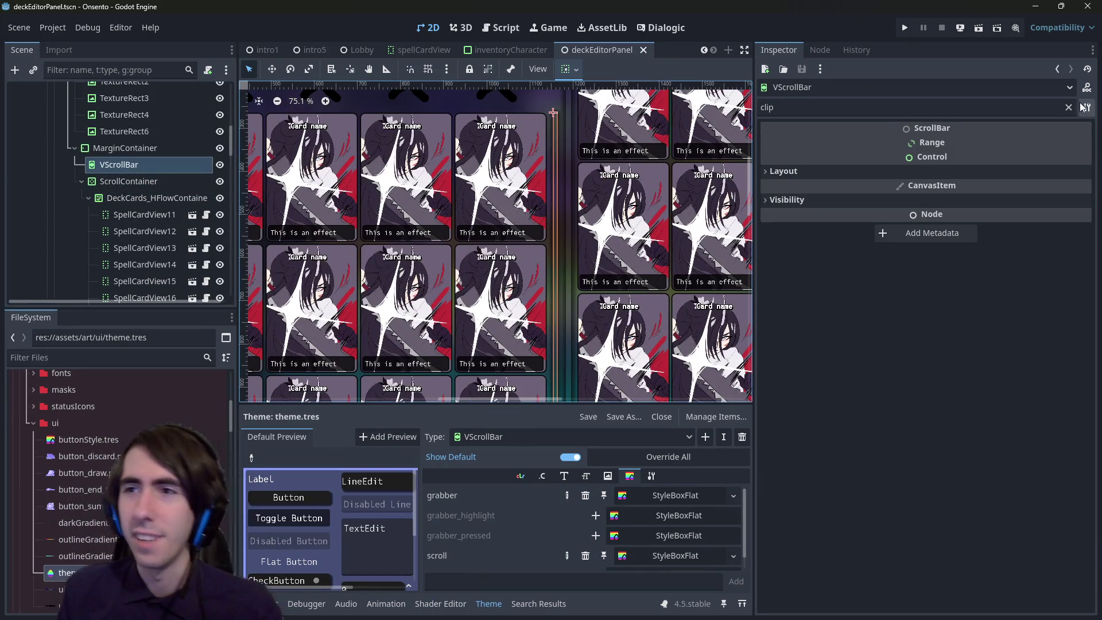
{"action": "left_click", "coordinate": [1068, 108]}
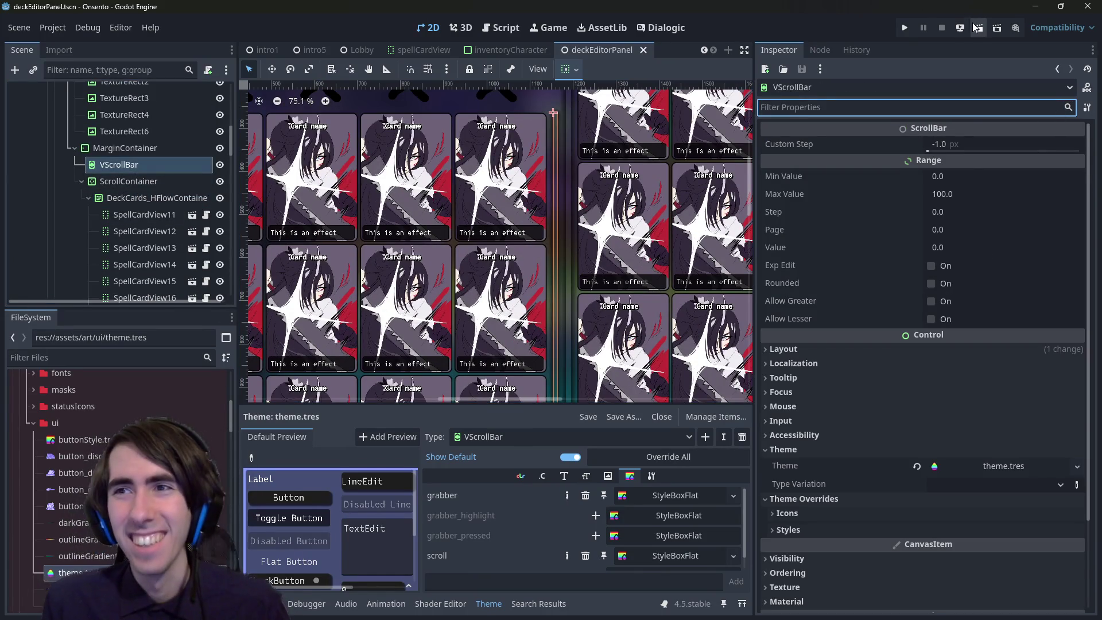
Run the current scene to view the deck editor, then close the game window
{"action": "left_click", "coordinate": [979, 28]}
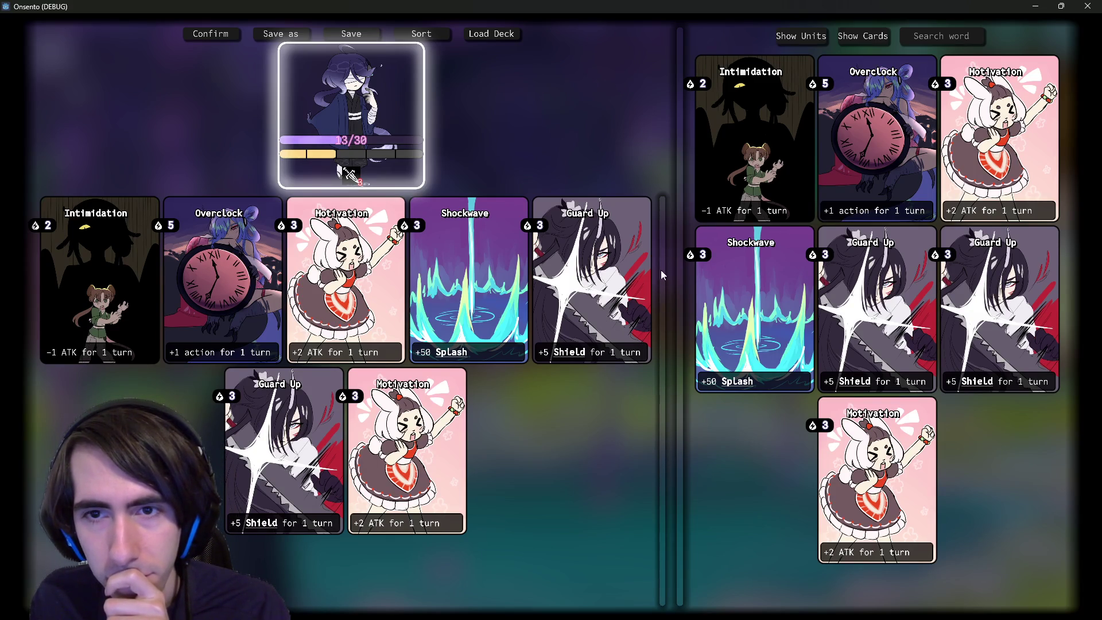
{"action": "left_click", "coordinate": [1082, 7]}
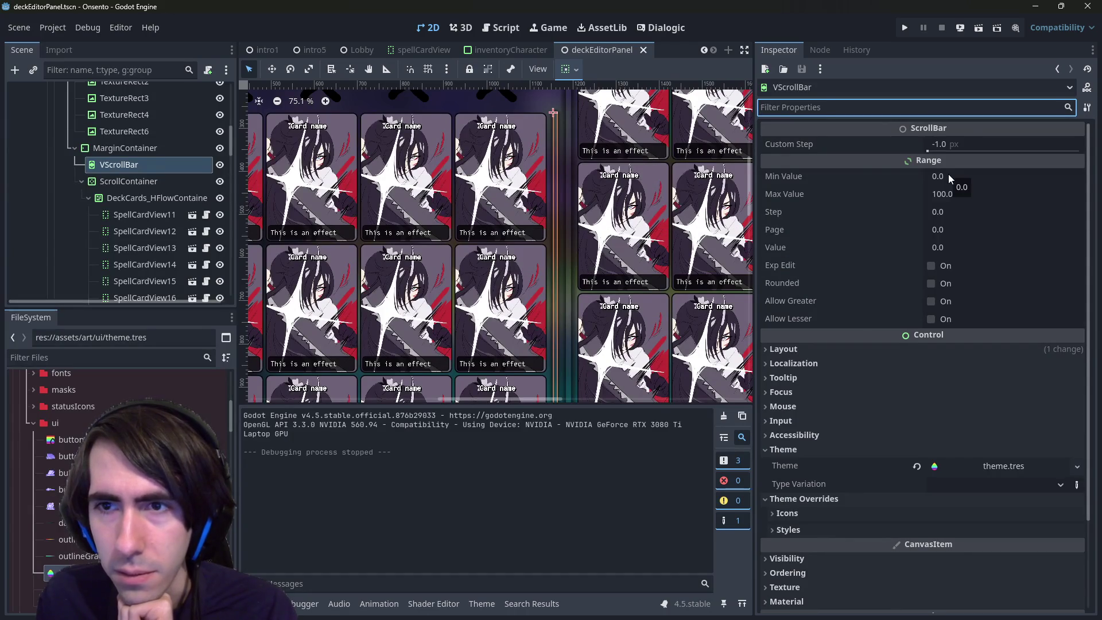
Try raising the VScrollBar's Min Value, then revert Min Value and Value to defaults
{"action": "left_click_drag", "start_coordinate": [948, 174], "coordinate": [959, 174]}
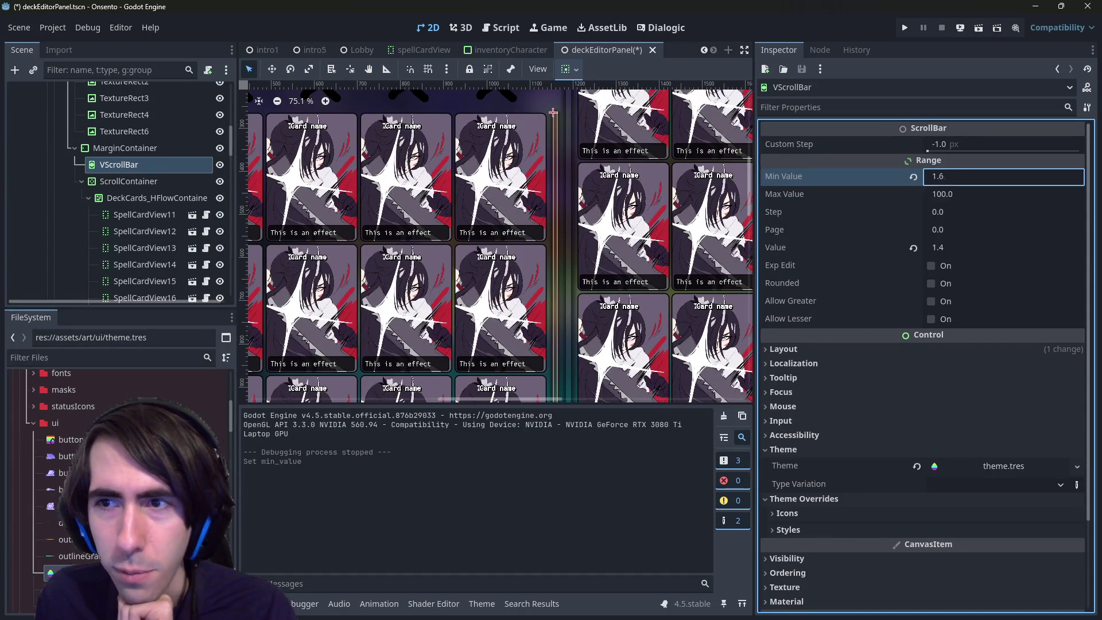
{"action": "left_click", "coordinate": [913, 176]}
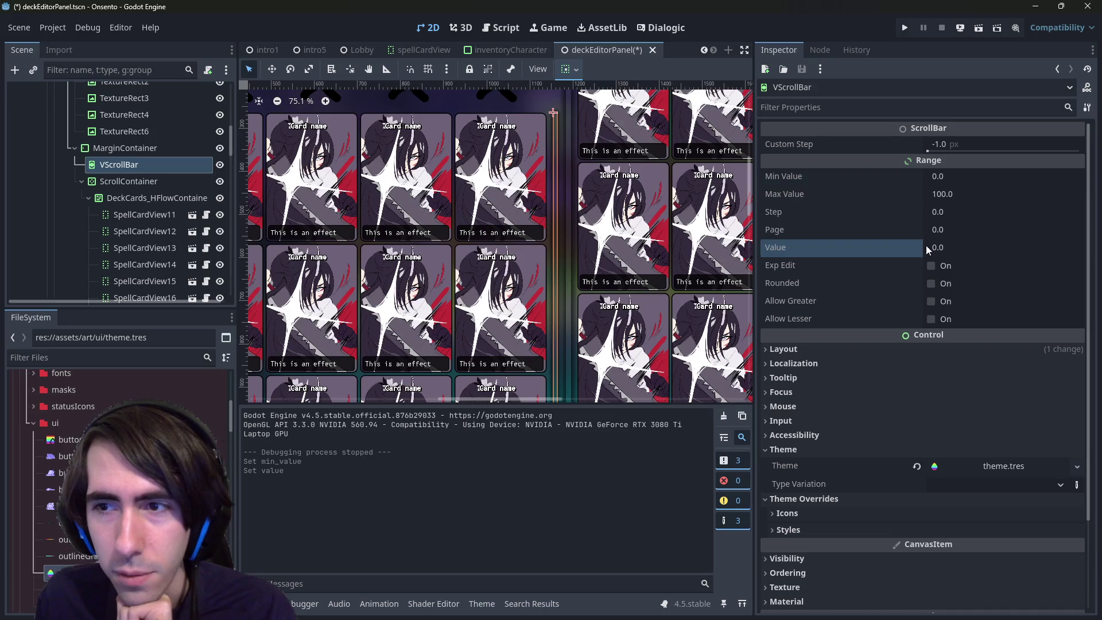
{"action": "left_click", "coordinate": [912, 250]}
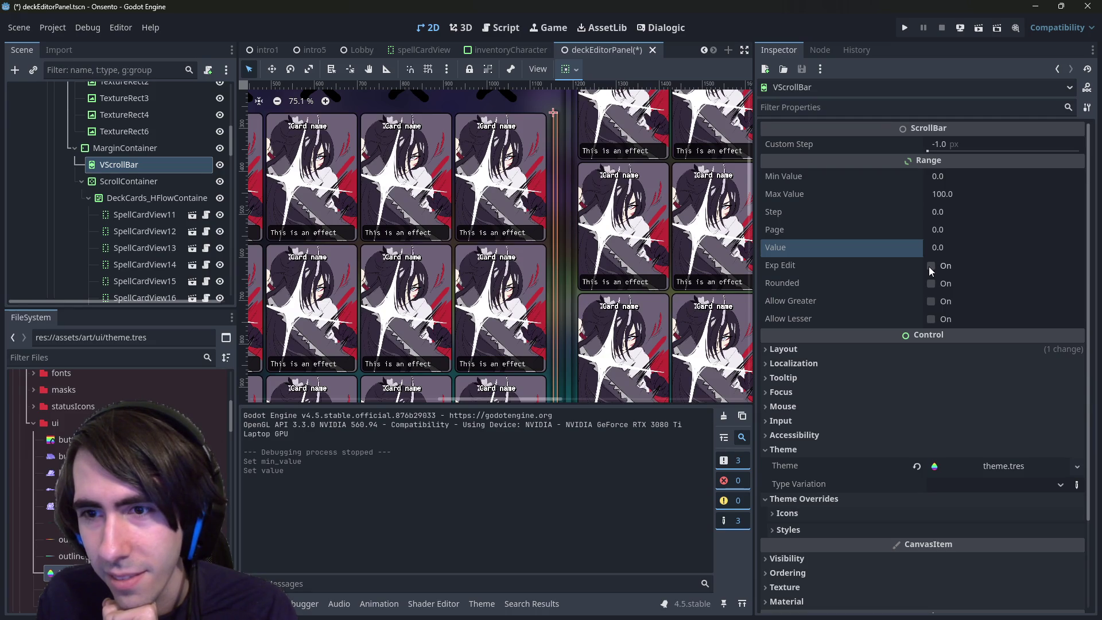
Browse the Type Variation choices, Theme Overrides sections and Layout properties
{"action": "scroll", "coordinate": [928, 266], "scroll_direction": "down", "scroll_amount": 3}
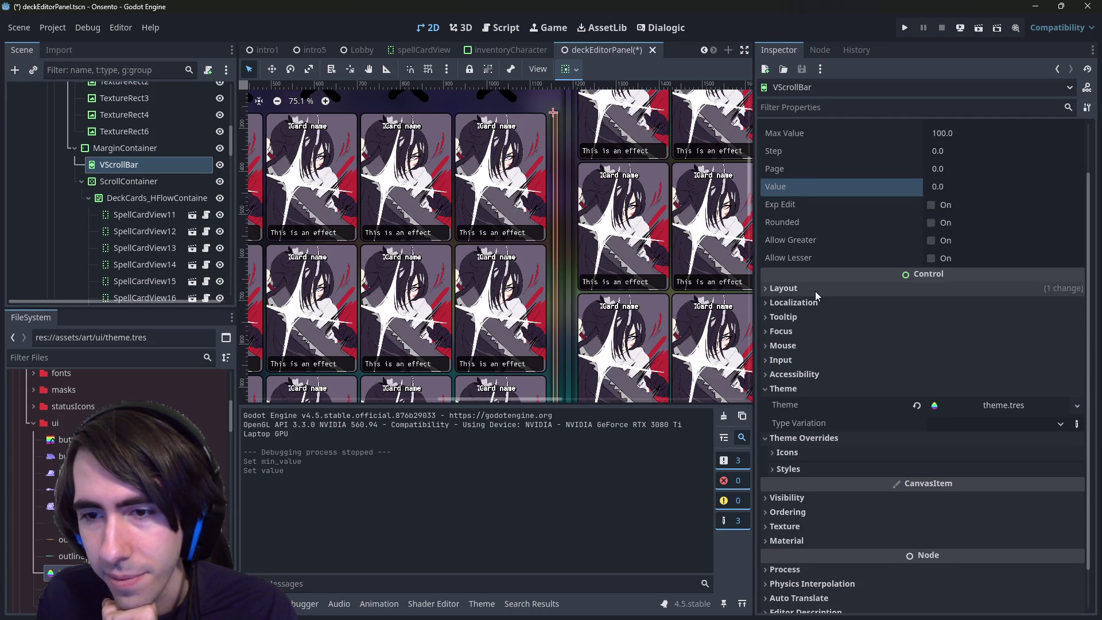
{"action": "scroll", "coordinate": [815, 291], "scroll_direction": "down", "scroll_amount": 2}
{"action": "left_click", "coordinate": [963, 376]}
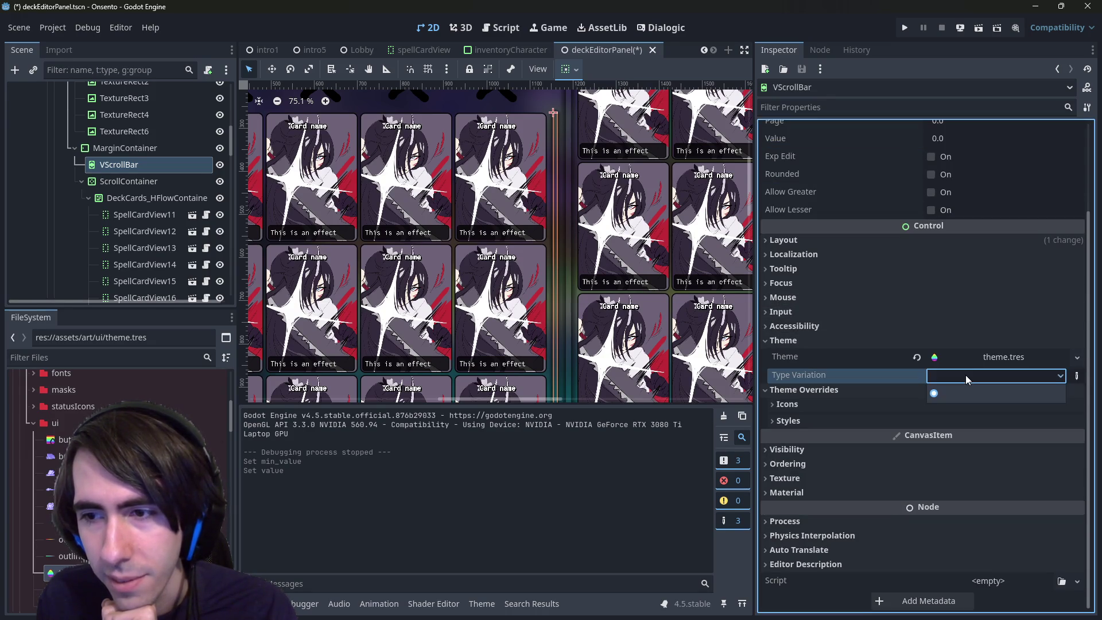
{"action": "left_click", "coordinate": [844, 420]}
{"action": "left_click", "coordinate": [808, 405]}
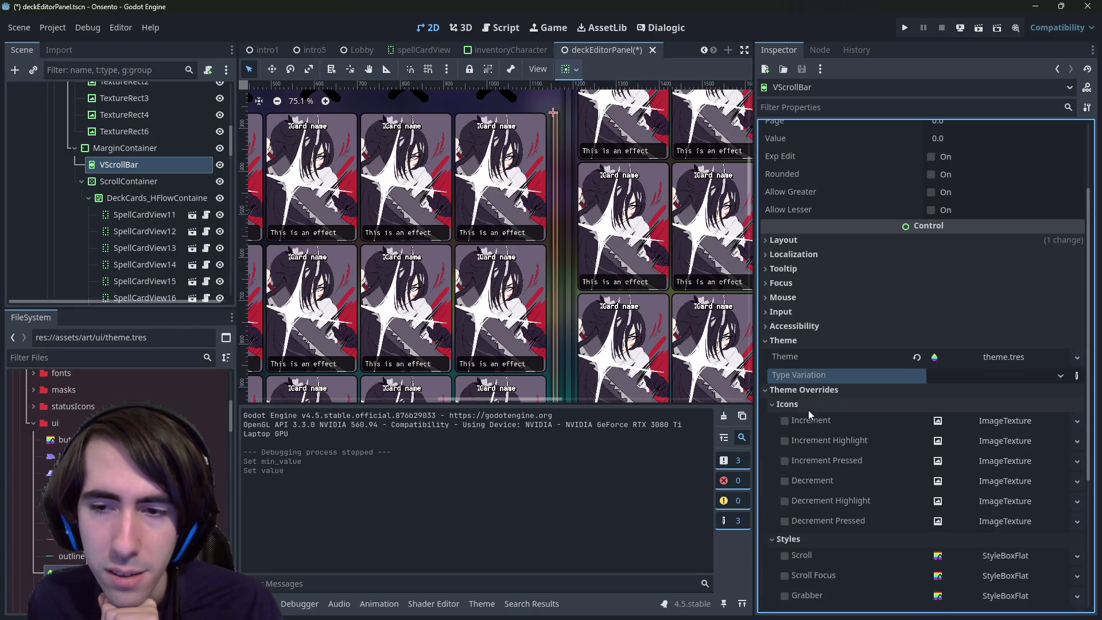
{"action": "left_click", "coordinate": [808, 408]}
{"action": "left_click", "coordinate": [807, 419]}
{"action": "scroll", "coordinate": [920, 370], "scroll_direction": "up", "scroll_amount": 3}
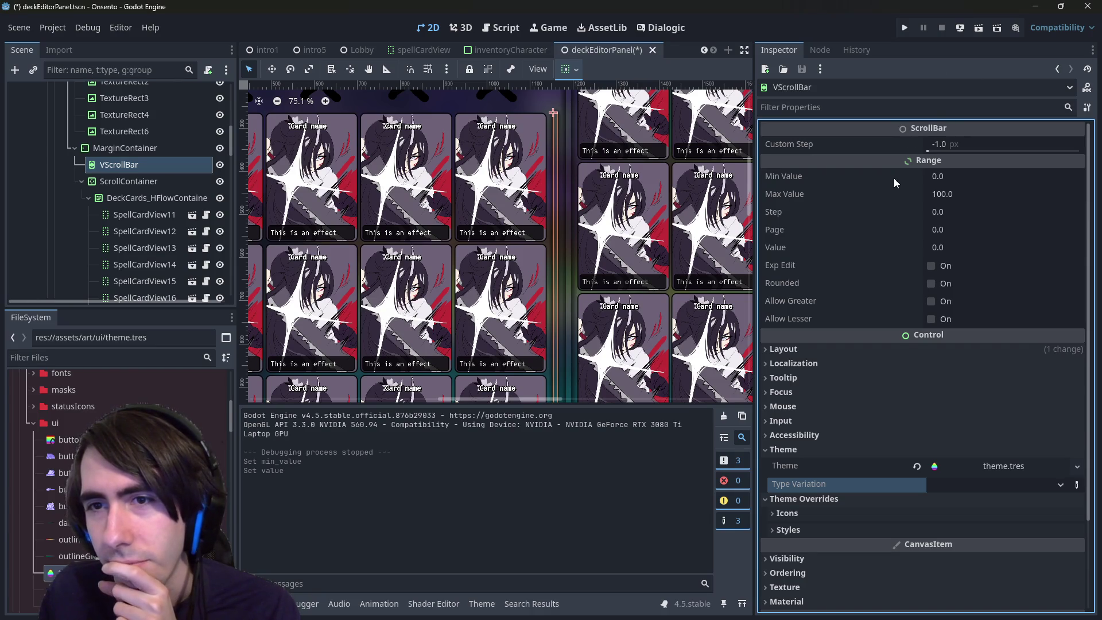
{"action": "left_click", "coordinate": [792, 349]}
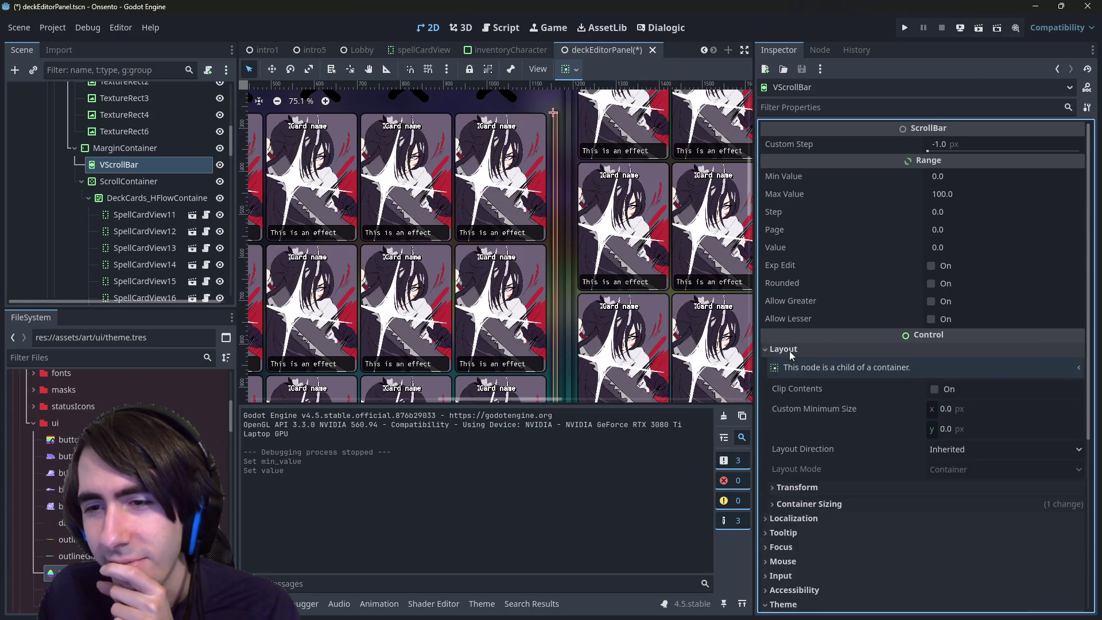
{"action": "left_click", "coordinate": [792, 349]}
Try a different Custom Step, reset it to -1, and save the scene
{"action": "left_click_drag", "start_coordinate": [938, 151], "coordinate": [1080, 150]}
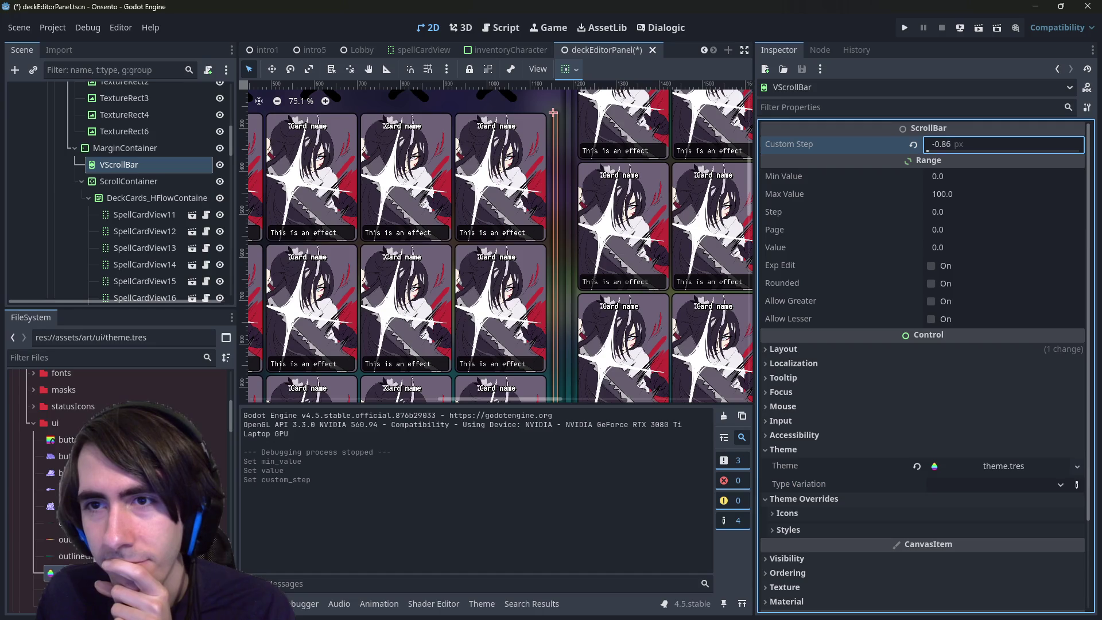
{"action": "left_click", "coordinate": [913, 145]}
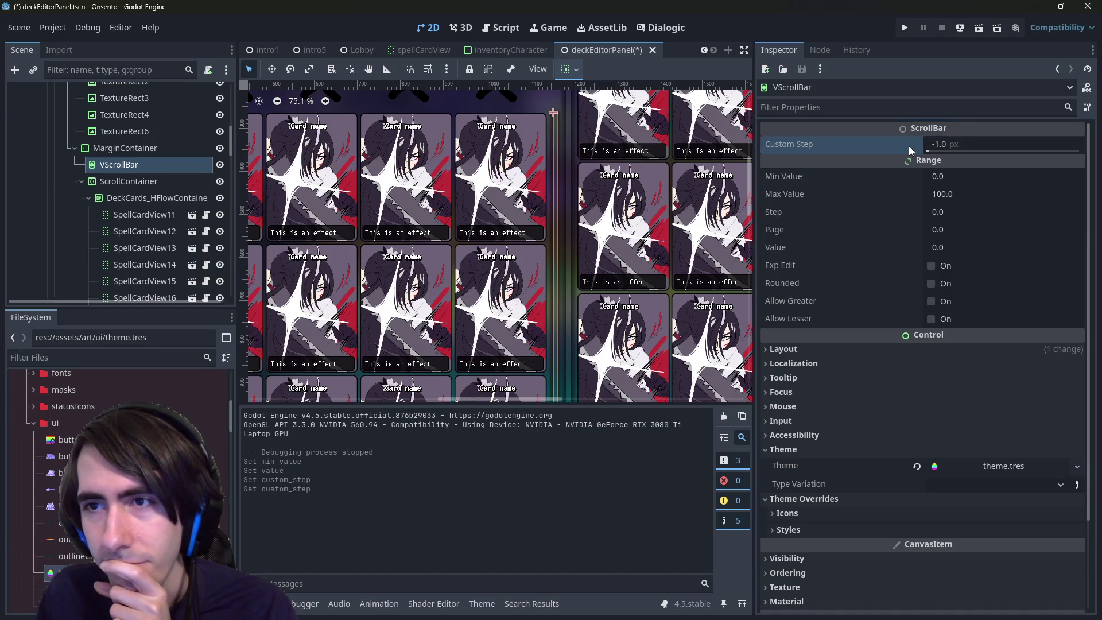
{"action": "key", "text": "ctrl+s"}
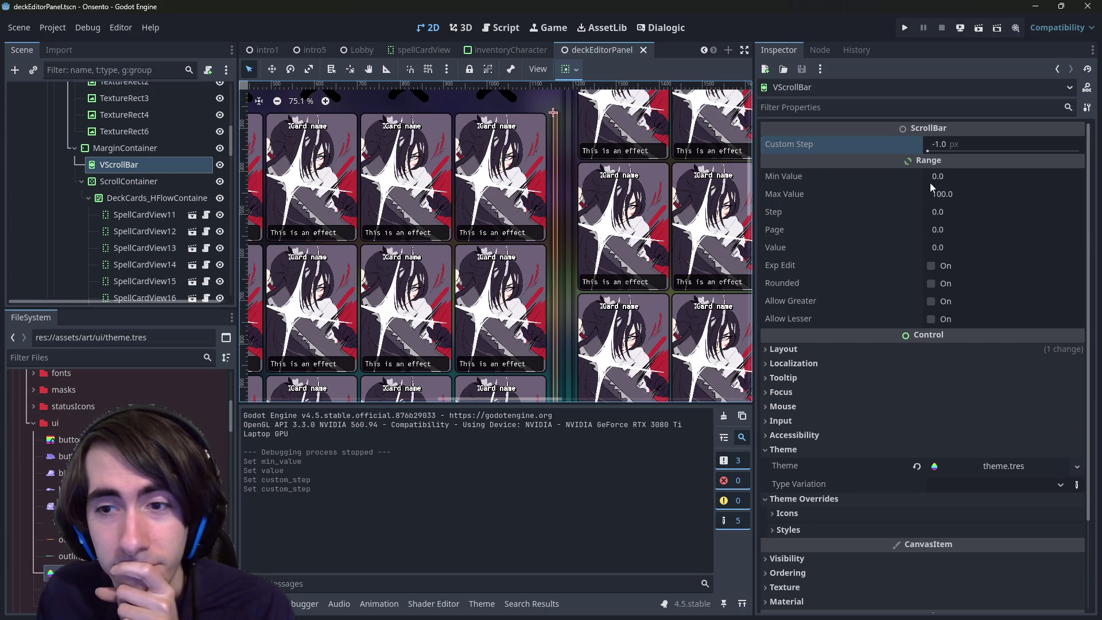
Add 'var bar:VScrollBar' after line 59 in reloadDeckPanel and open the VScrollBar class docs
{"action": "left_click", "coordinate": [501, 27]}
{"action": "scroll", "coordinate": [533, 172], "scroll_direction": "down", "scroll_amount": 5}
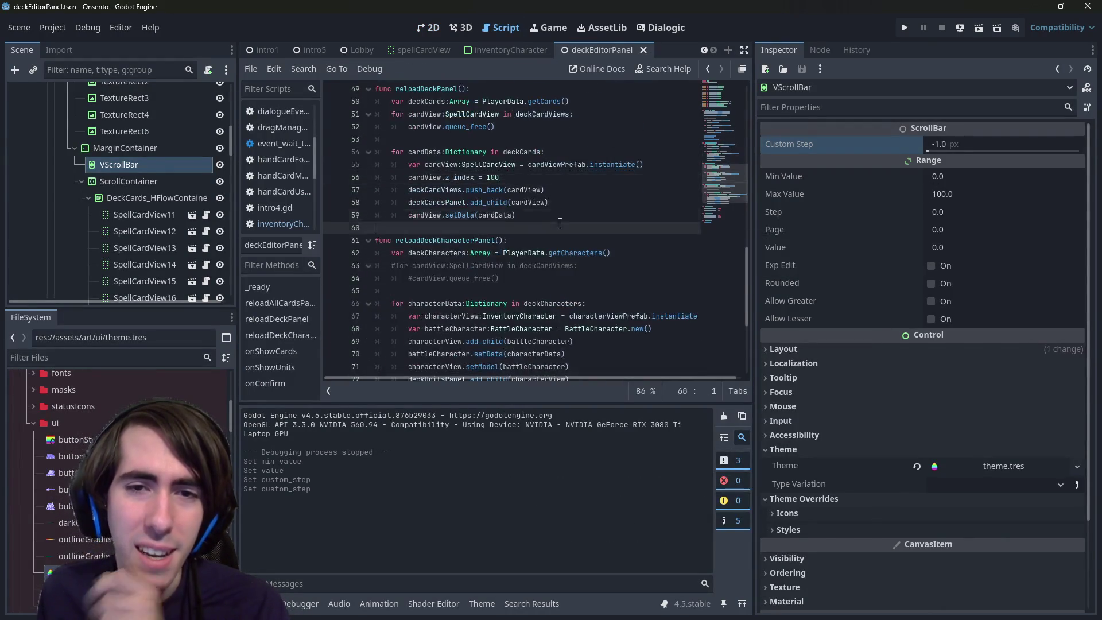
{"action": "left_click", "coordinate": [560, 218]}
{"action": "key", "text": "Return"}
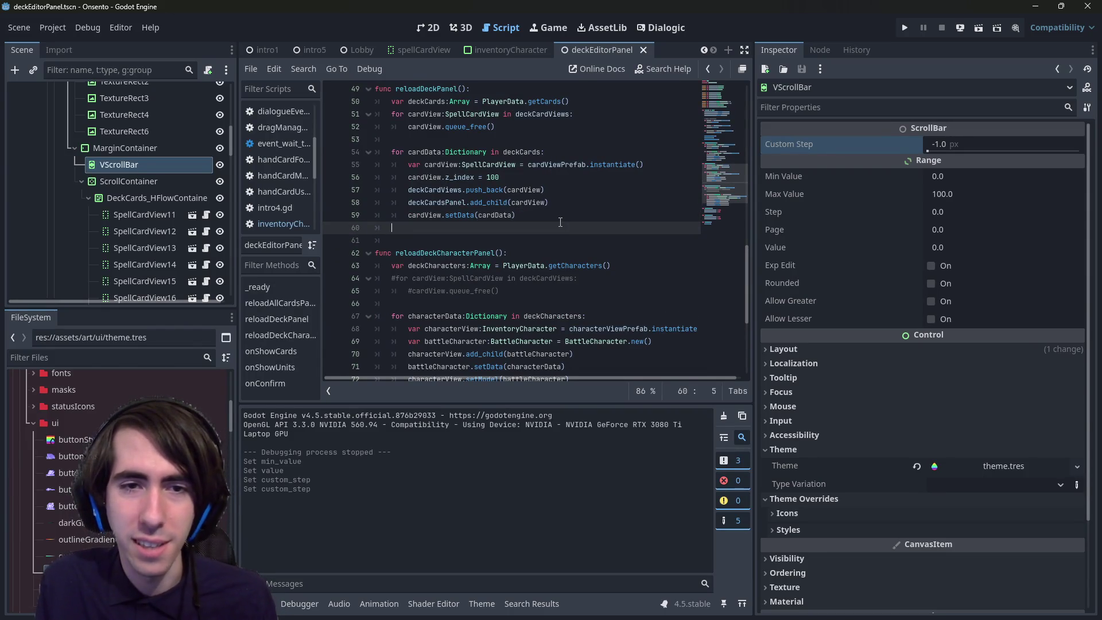
{"action": "key", "text": "Return"}
{"action": "type", "text": "bar:S"}
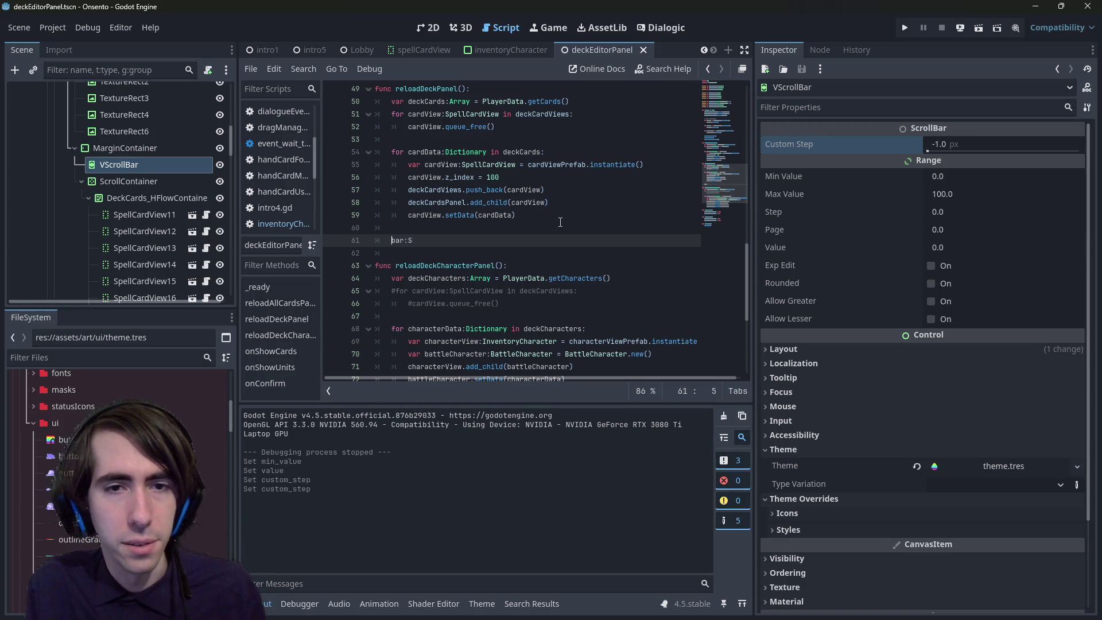
{"action": "type", "text": "var"}
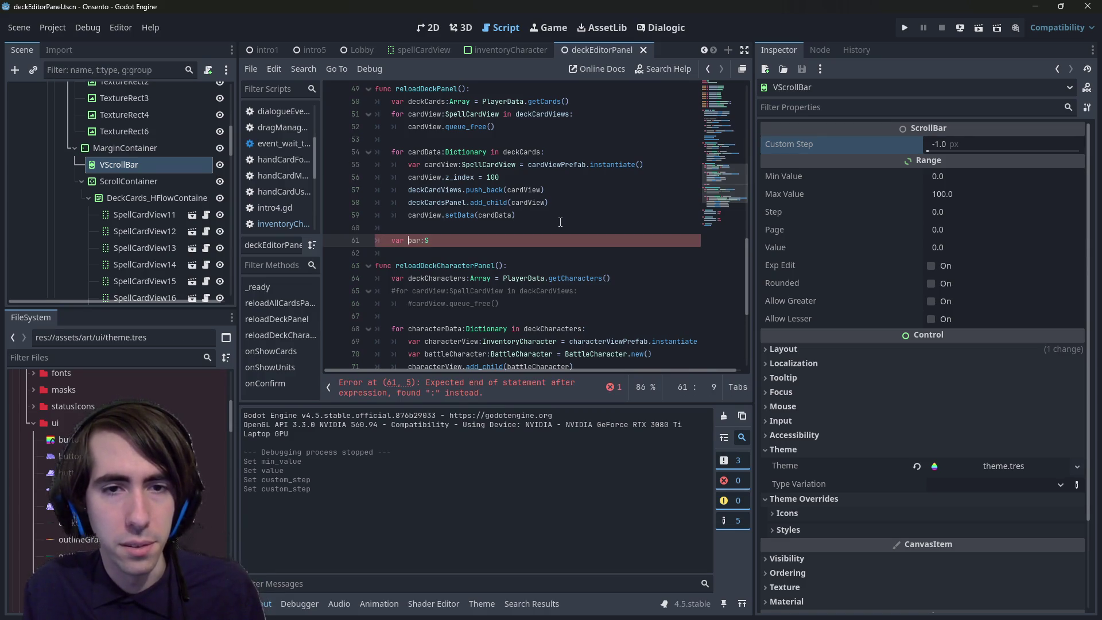
{"action": "key", "text": "BackSpace"}
{"action": "type", "text": "VScrollBar"}
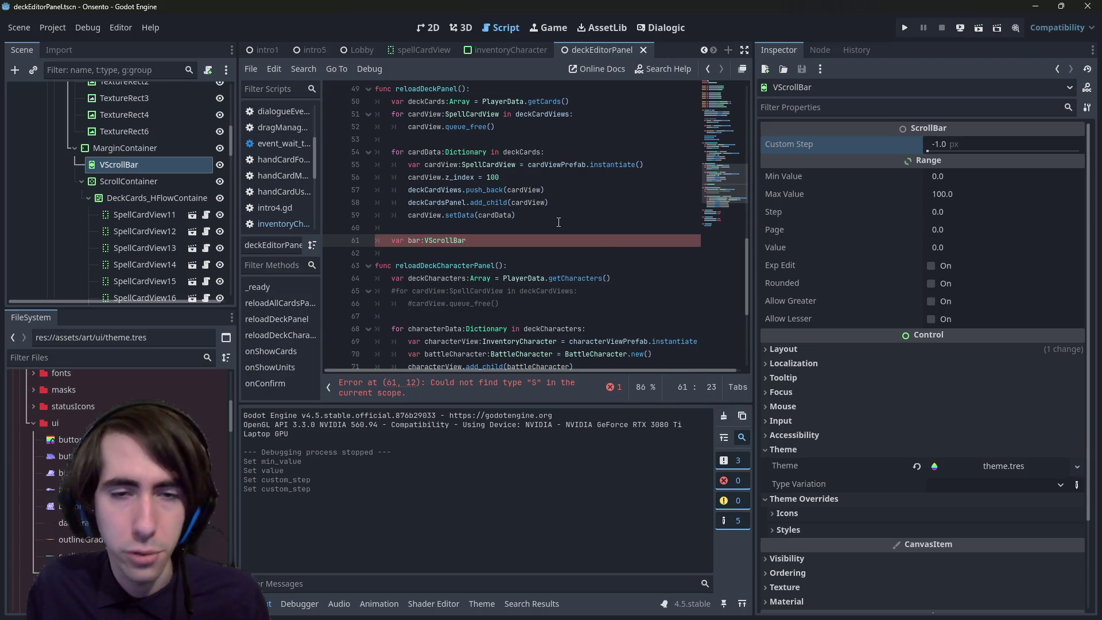
{"action": "key", "text": "Return"}
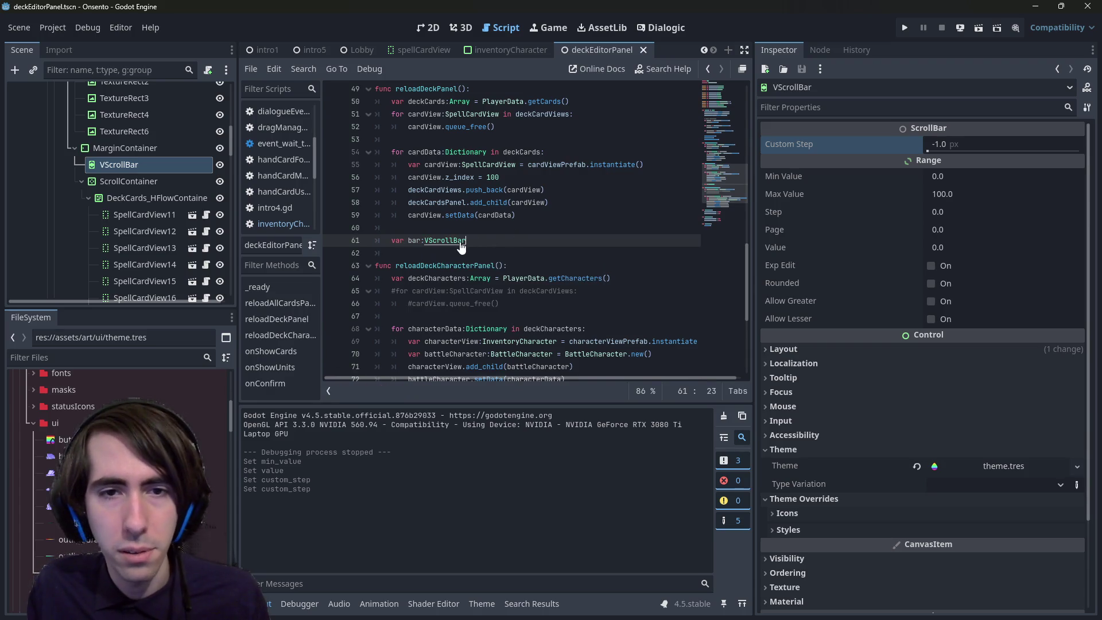
{"action": "left_click", "coordinate": [456, 240], "text": "ctrl"}
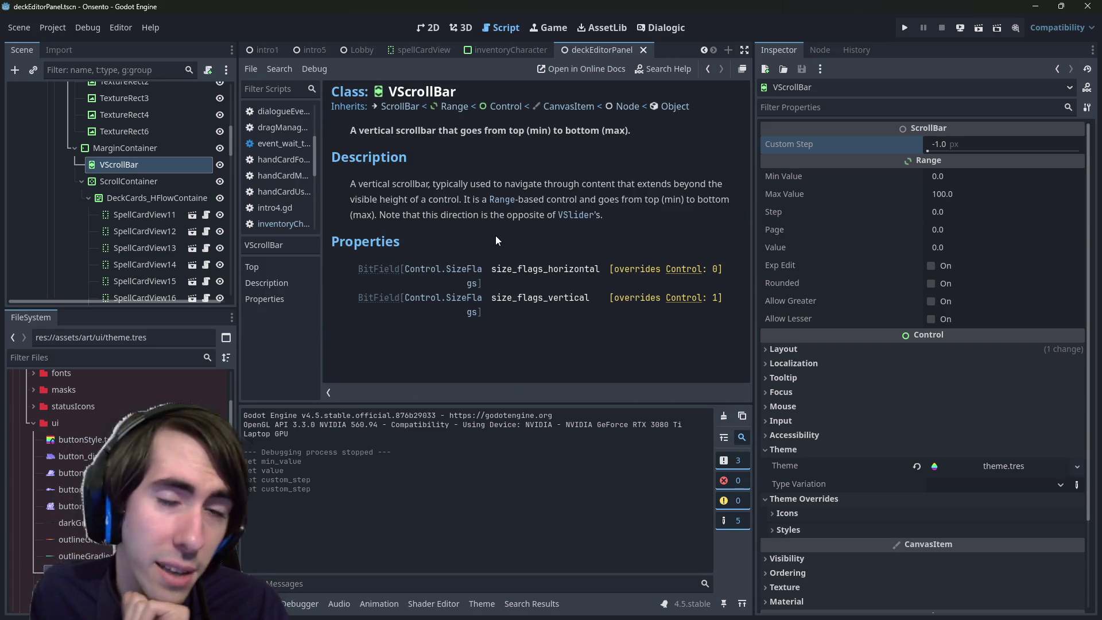
Open the parent ScrollBar class docs and scroll through its reference
{"action": "left_click", "coordinate": [401, 106]}
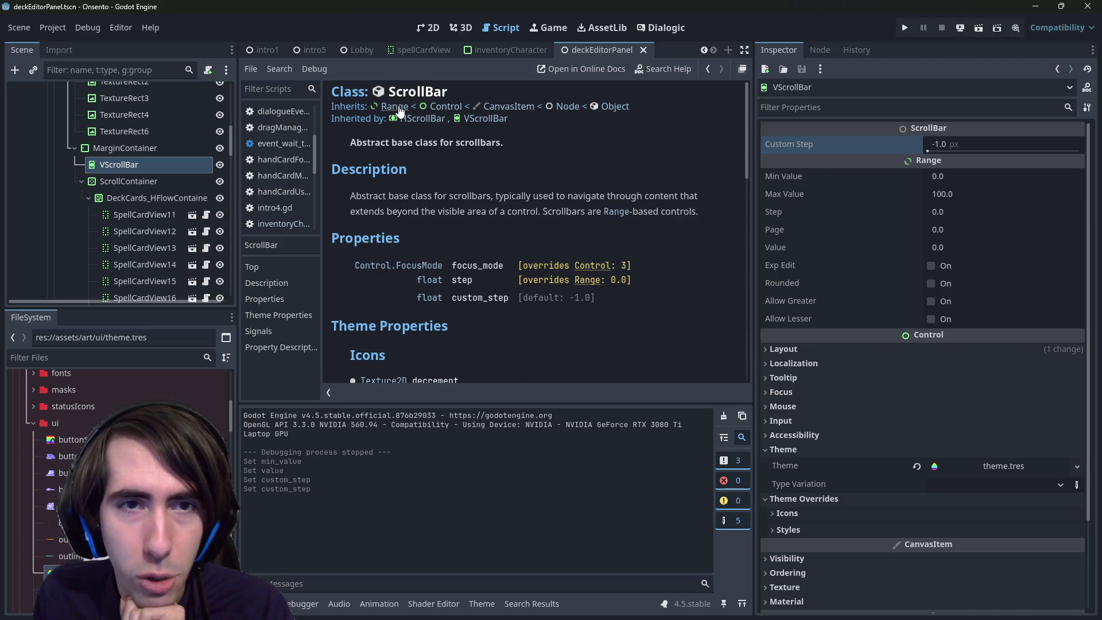
{"action": "scroll", "coordinate": [512, 302], "scroll_direction": "down", "scroll_amount": 3}
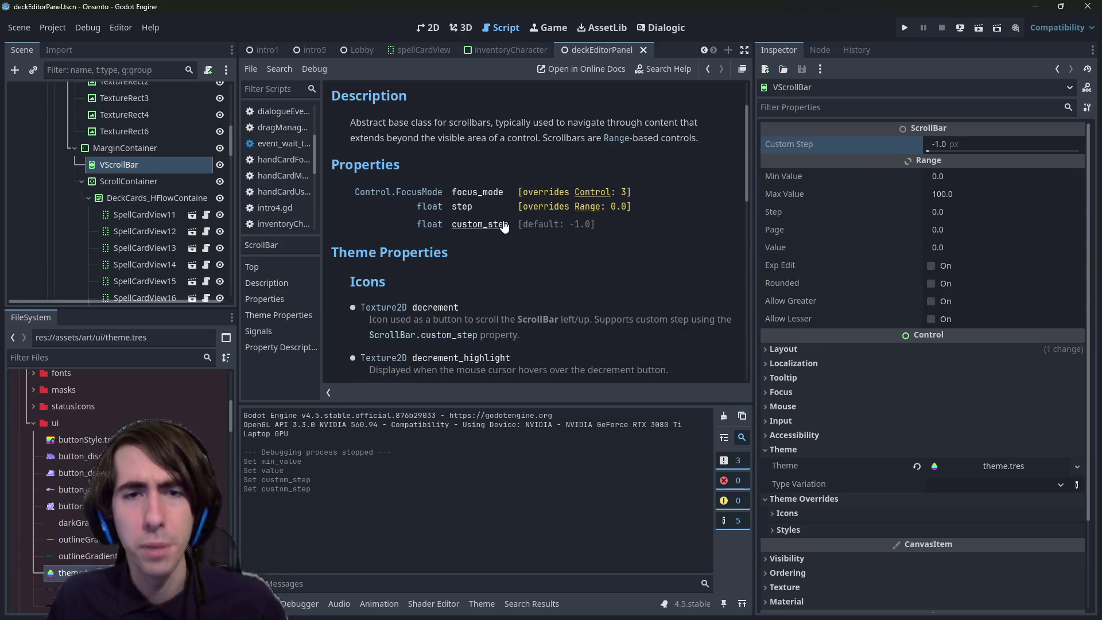
{"action": "scroll", "coordinate": [559, 217], "scroll_direction": "down", "scroll_amount": 5}
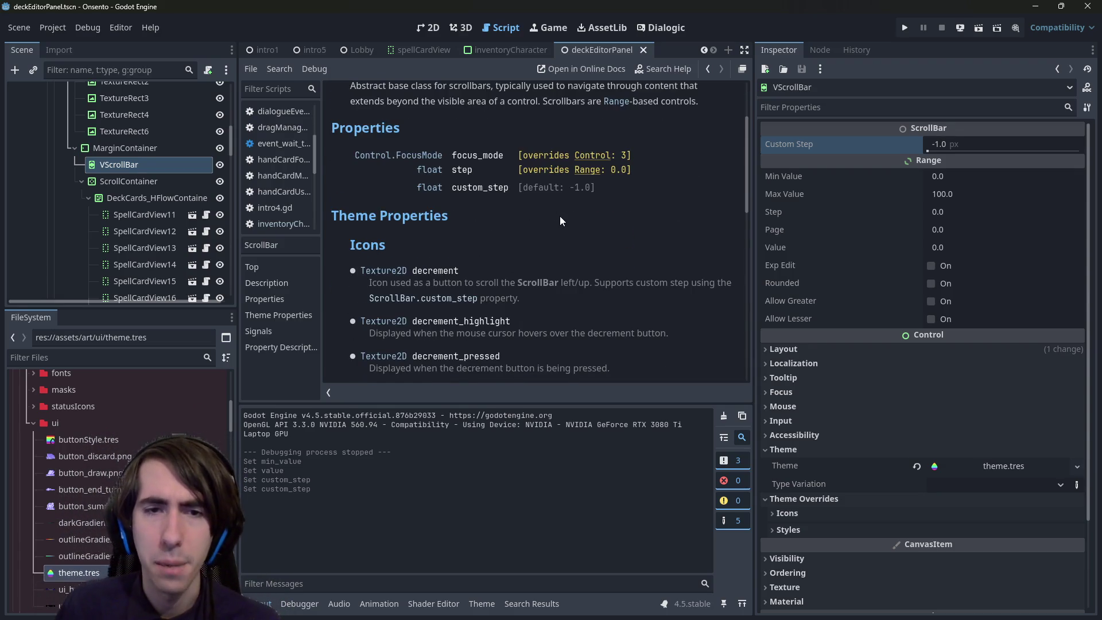
{"action": "scroll", "coordinate": [554, 224], "scroll_direction": "up", "scroll_amount": 6}
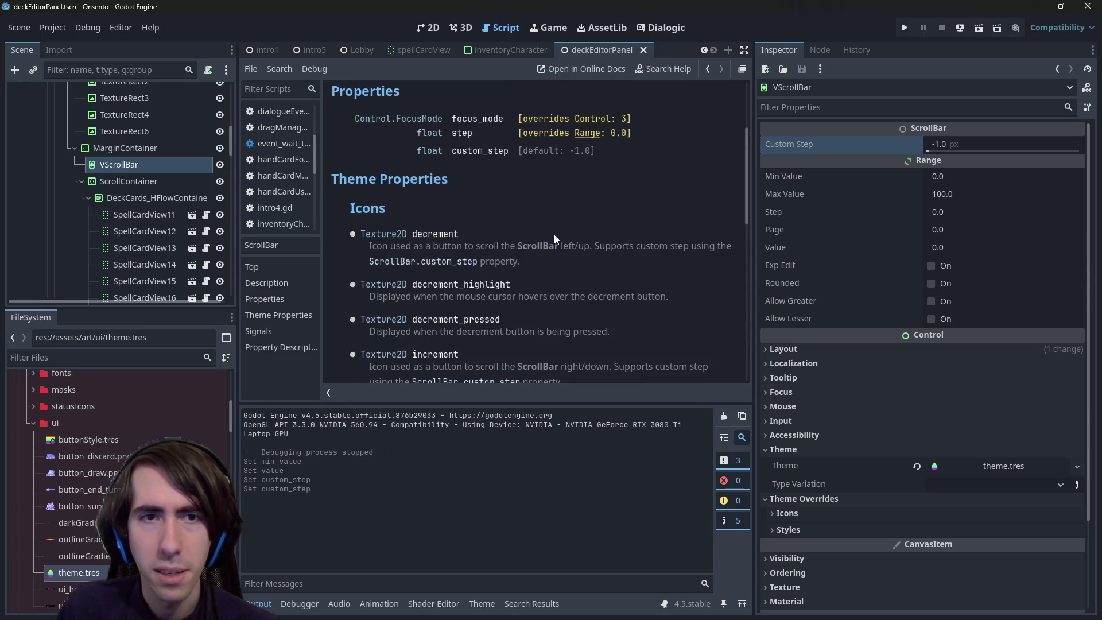
{"action": "scroll", "coordinate": [551, 227], "scroll_direction": "down", "scroll_amount": 6}
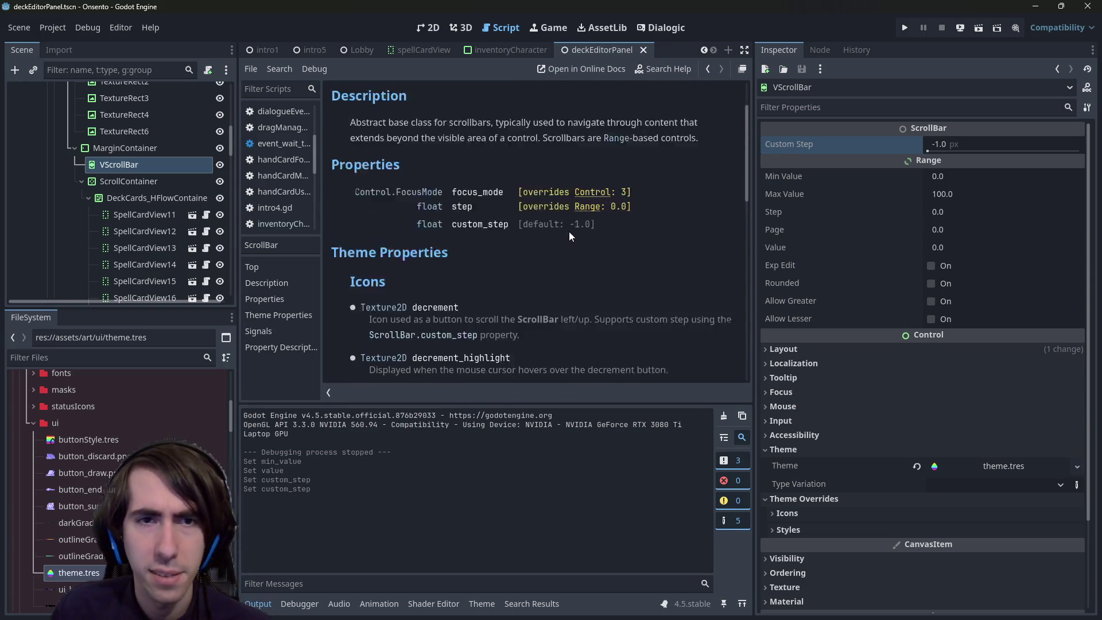
{"action": "scroll", "coordinate": [516, 218], "scroll_direction": "down", "scroll_amount": 5}
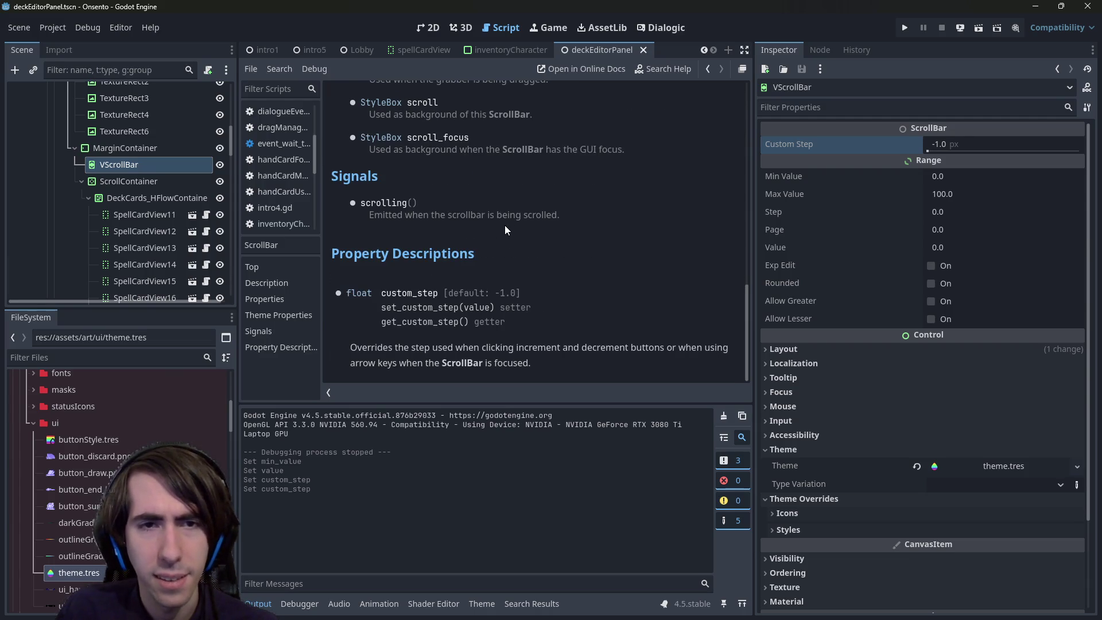
{"action": "scroll", "coordinate": [502, 213], "scroll_direction": "up", "scroll_amount": 5}
{"action": "scroll", "coordinate": [431, 198], "scroll_direction": "up", "scroll_amount": 5}
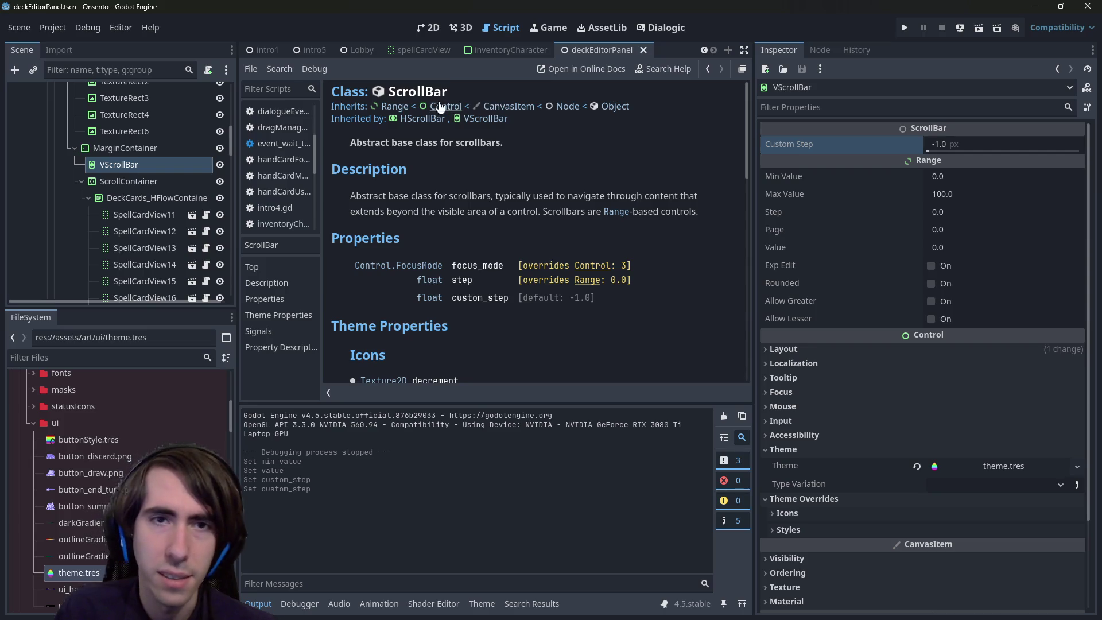
Read the Range class docs, recheck the ScrollContainer and VScrollBar nodes, then switch to the browser
{"action": "left_click", "coordinate": [399, 106]}
{"action": "scroll", "coordinate": [493, 298], "scroll_direction": "down", "scroll_amount": 3}
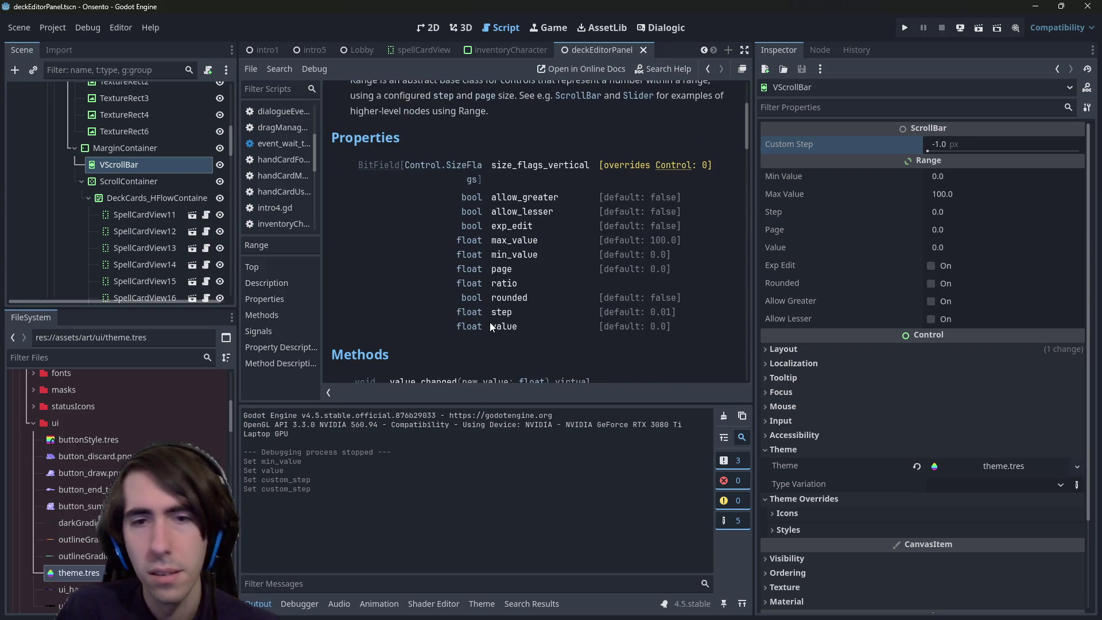
{"action": "scroll", "coordinate": [467, 255], "scroll_direction": "down", "scroll_amount": 5}
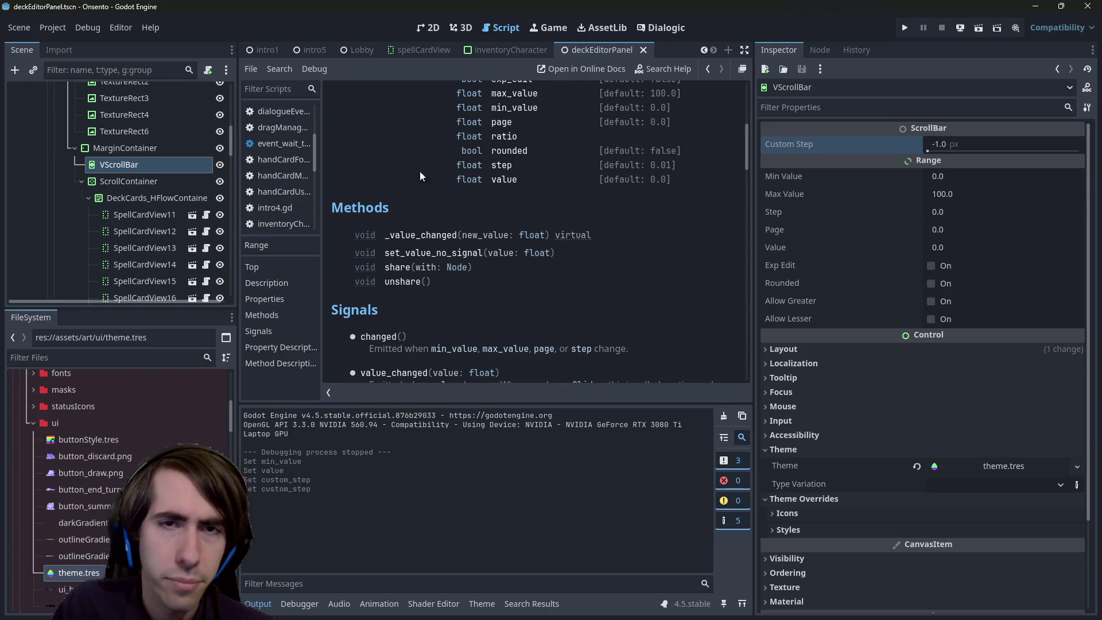
{"action": "left_click", "coordinate": [132, 168]}
{"action": "left_click", "coordinate": [129, 181]}
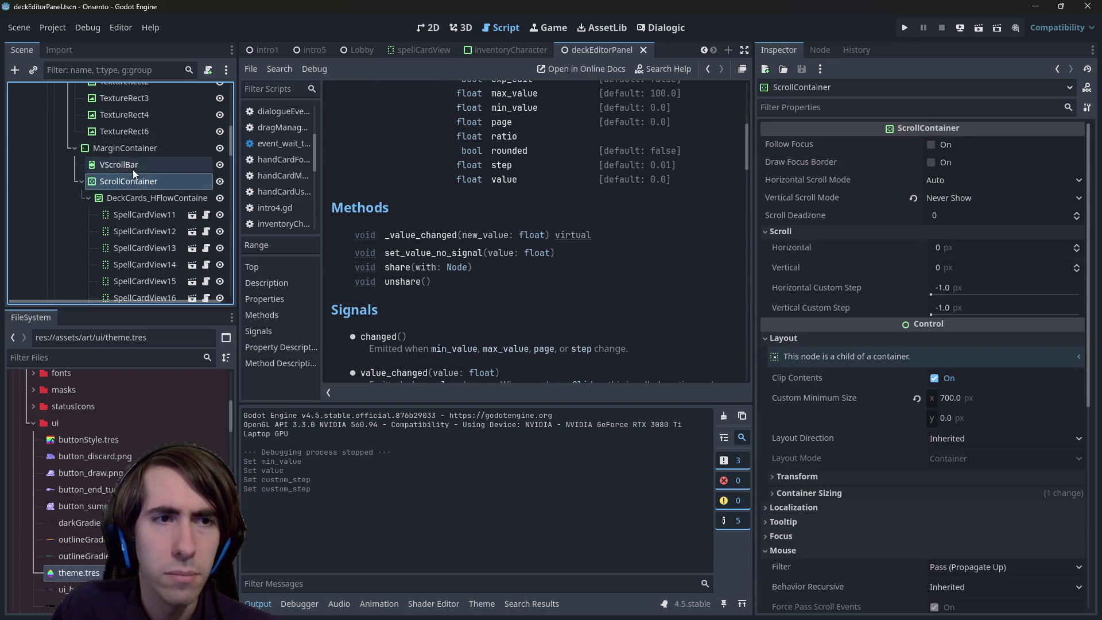
{"action": "left_click", "coordinate": [123, 164]}
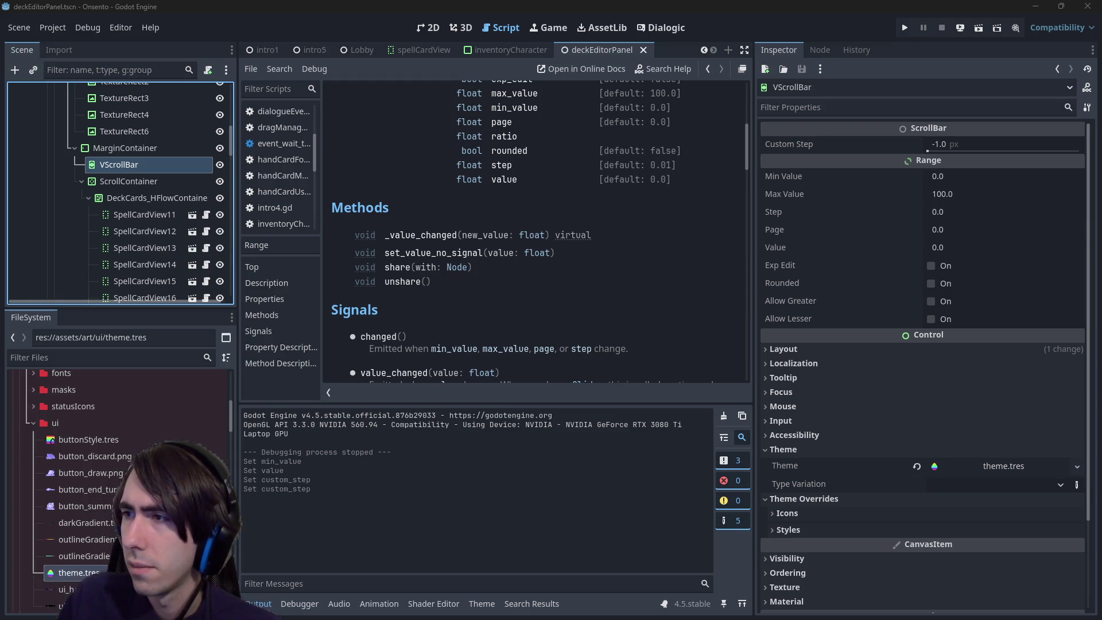
{"action": "key", "text": "alt+Tab"}
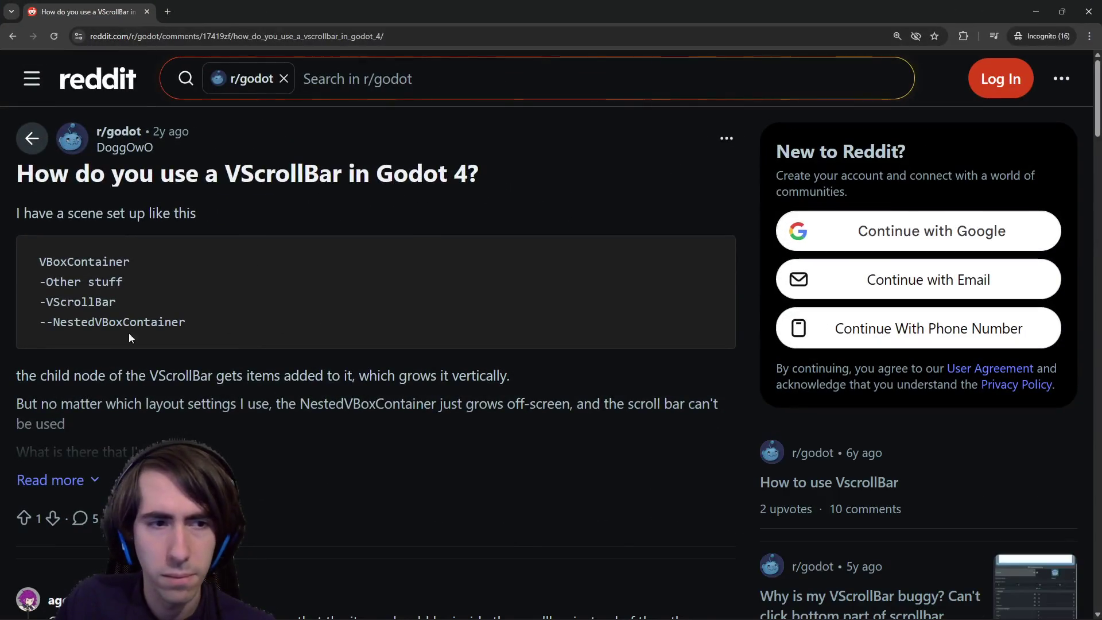
Expand the Reddit post and highlight comments about items inside scrollbars and using a scroll container
{"action": "left_click", "coordinate": [81, 474]}
{"action": "scroll", "coordinate": [80, 474], "scroll_direction": "down", "scroll_amount": 5}
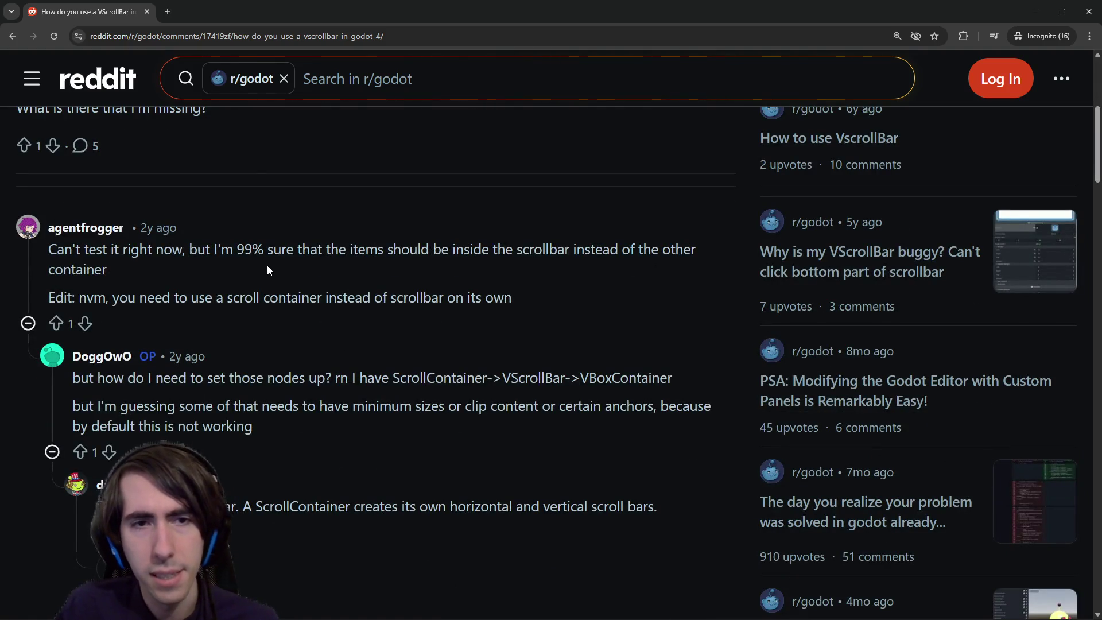
{"action": "left_click_drag", "start_coordinate": [267, 257], "coordinate": [524, 257]}
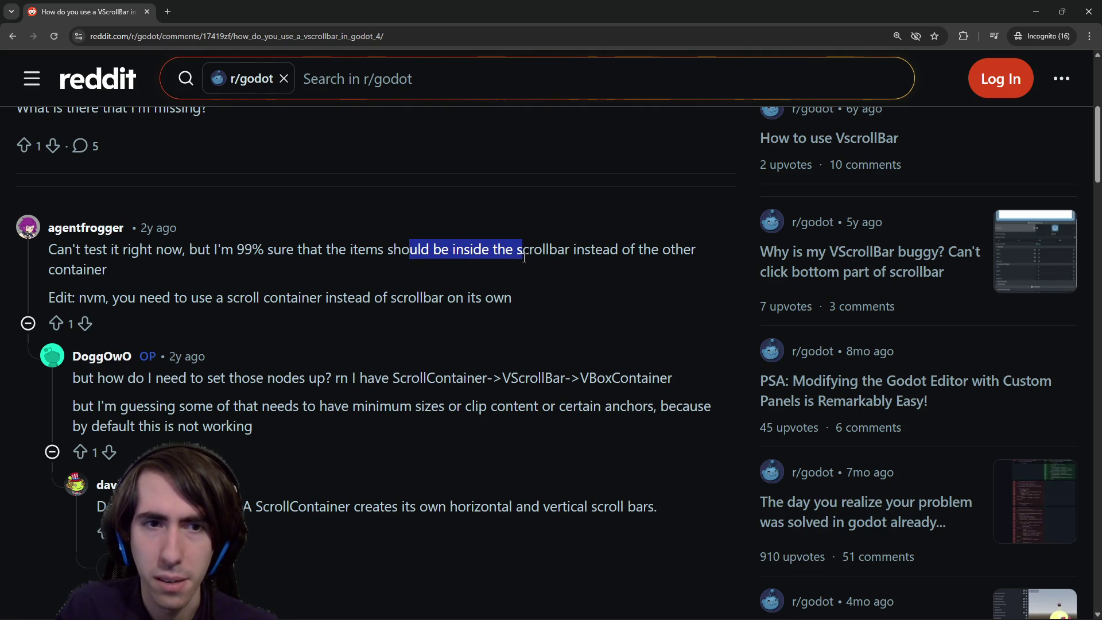
{"action": "left_click", "coordinate": [513, 261]}
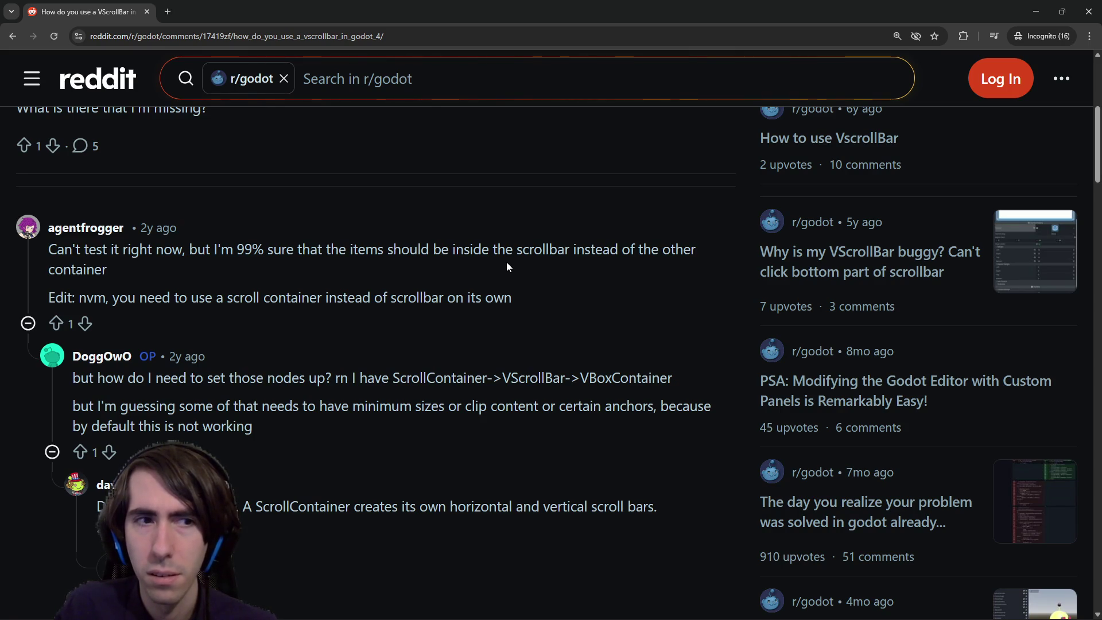
{"action": "left_click_drag", "start_coordinate": [189, 298], "coordinate": [302, 299]}
{"action": "left_click", "coordinate": [301, 298]}
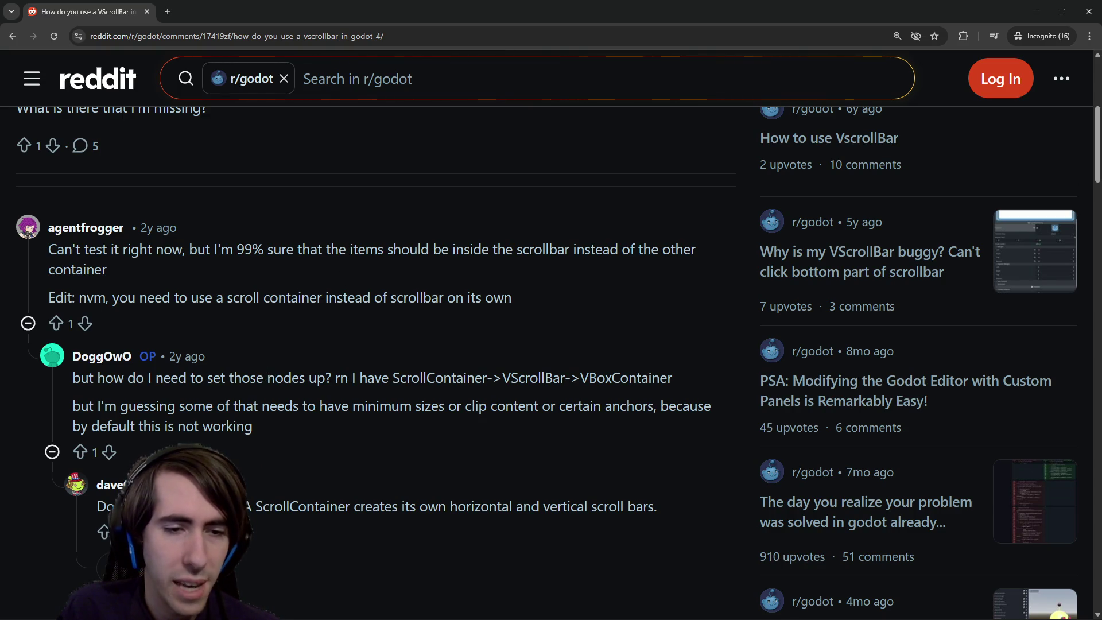
Reveal the two hidden replies, note the custom scrollable controls reply, and return to Google results
{"action": "scroll", "coordinate": [317, 470], "scroll_direction": "down", "scroll_amount": 2}
{"action": "left_click", "coordinate": [172, 454]}
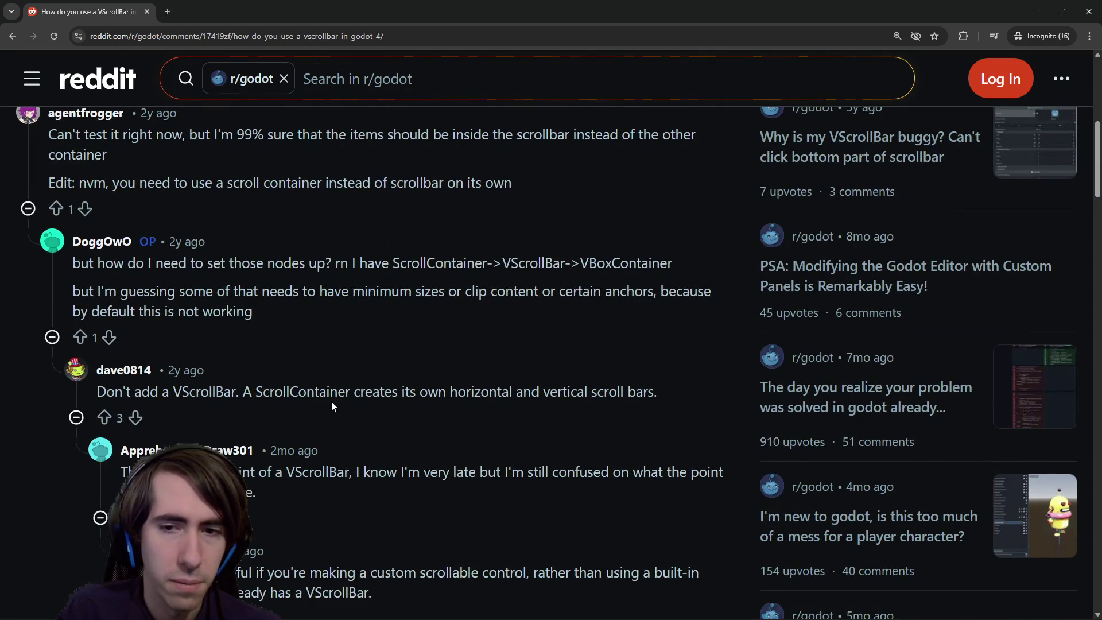
{"action": "scroll", "coordinate": [332, 401], "scroll_direction": "down", "scroll_amount": 1}
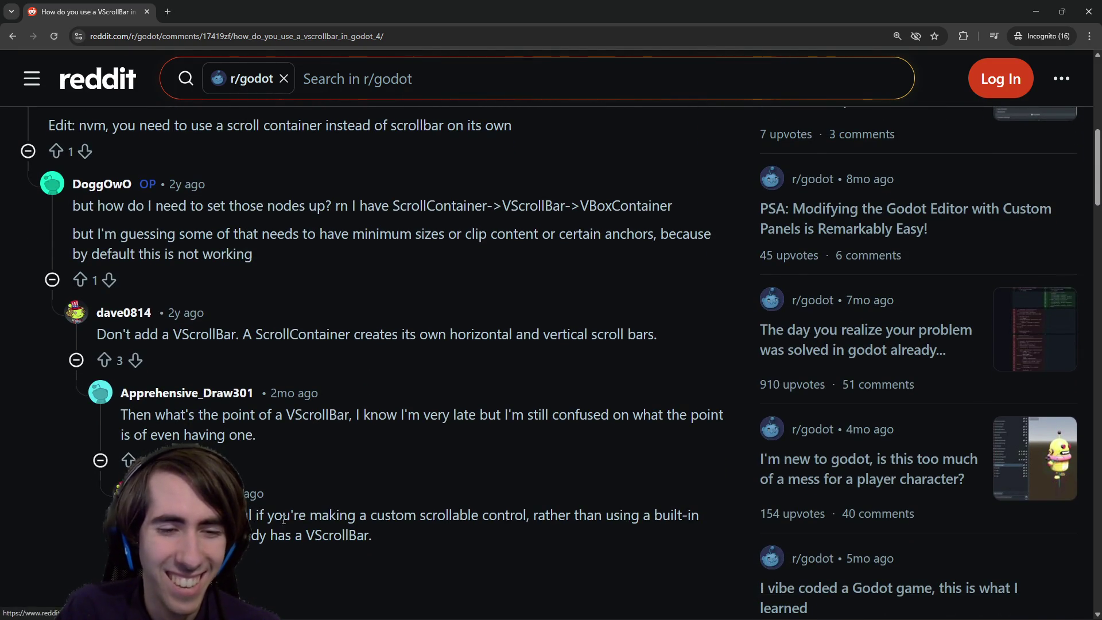
{"action": "left_click_drag", "start_coordinate": [384, 514], "coordinate": [479, 517]}
{"action": "left_click", "coordinate": [479, 516]}
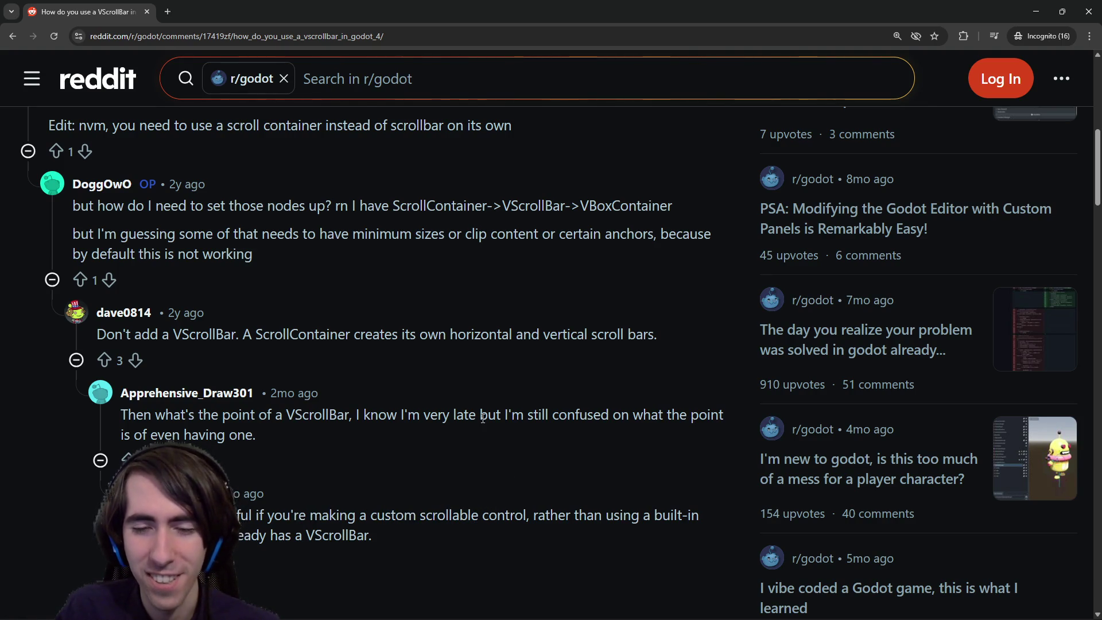
{"action": "key", "text": "alt+Left"}
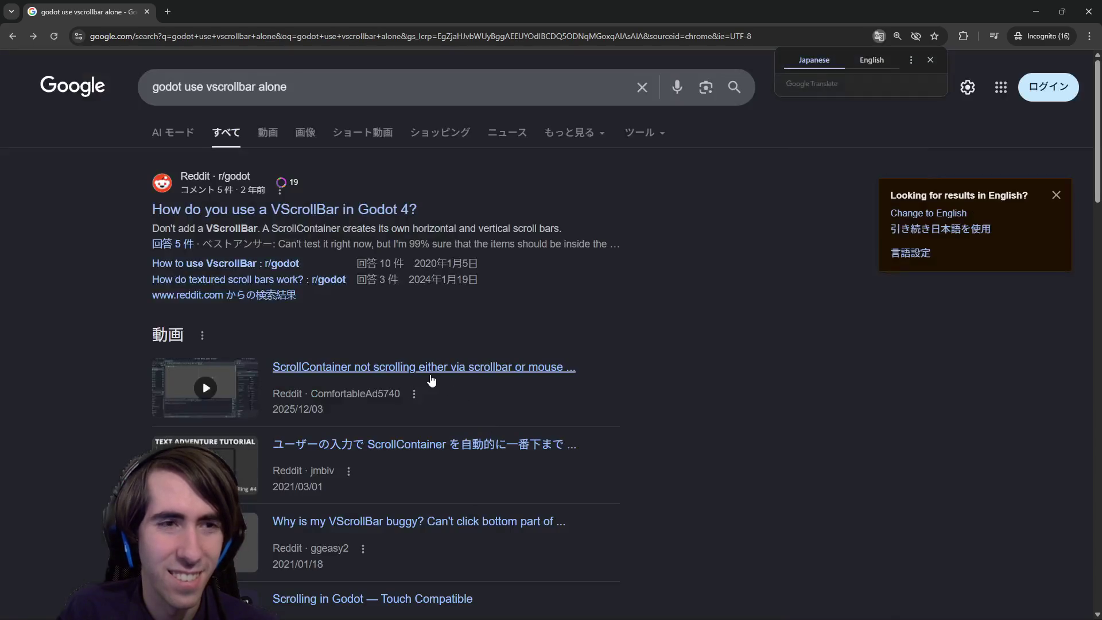
Open the Godot Docs VScrollBar result in a new tab and switch to it
{"action": "scroll", "coordinate": [428, 266], "scroll_direction": "down", "scroll_amount": 1}
{"action": "scroll", "coordinate": [428, 265], "scroll_direction": "down", "scroll_amount": 5}
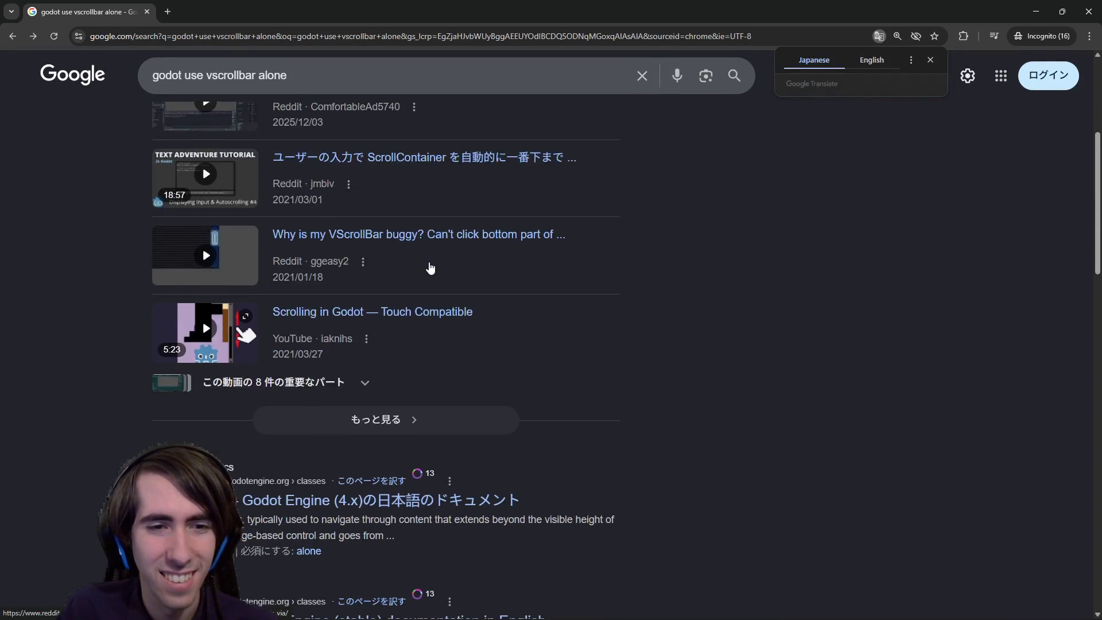
{"action": "scroll", "coordinate": [373, 345], "scroll_direction": "down", "scroll_amount": 3}
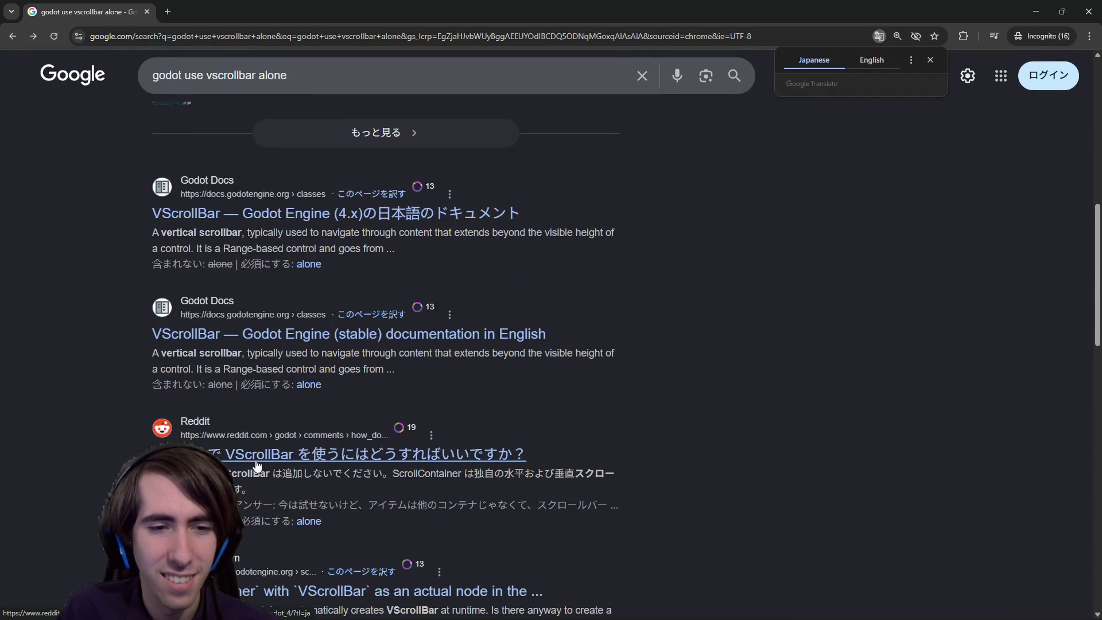
{"action": "scroll", "coordinate": [247, 313], "scroll_direction": "up", "scroll_amount": 1}
{"action": "middle_click", "coordinate": [247, 271]}
{"action": "scroll", "coordinate": [244, 270], "scroll_direction": "down", "scroll_amount": 3}
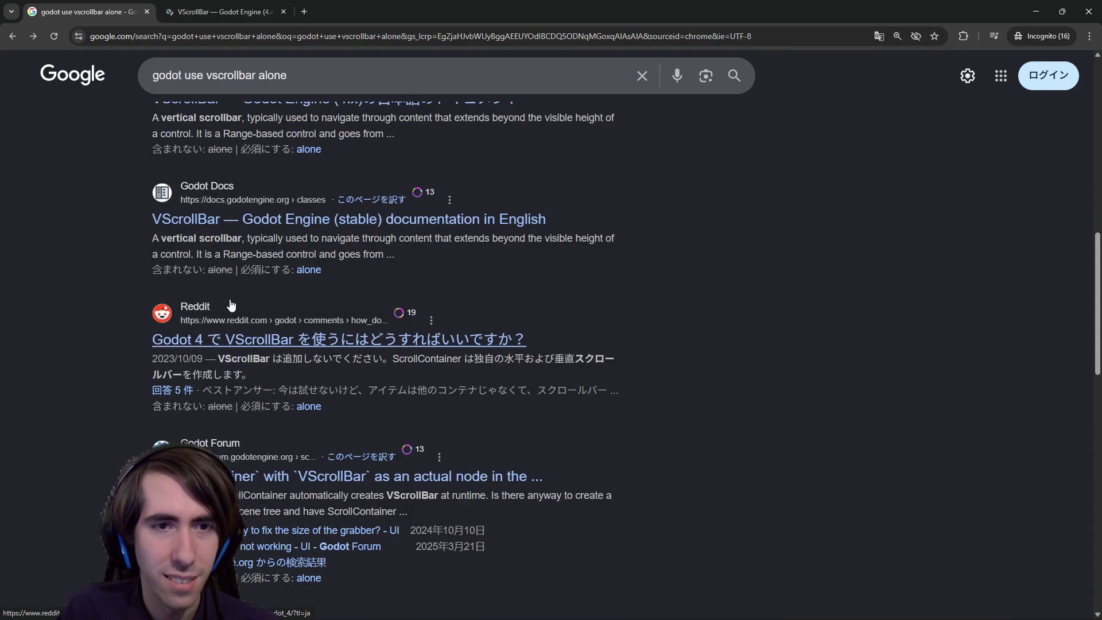
{"action": "scroll", "coordinate": [241, 209], "scroll_direction": "down", "scroll_amount": 5}
{"action": "key", "text": "ctrl+Tab"}
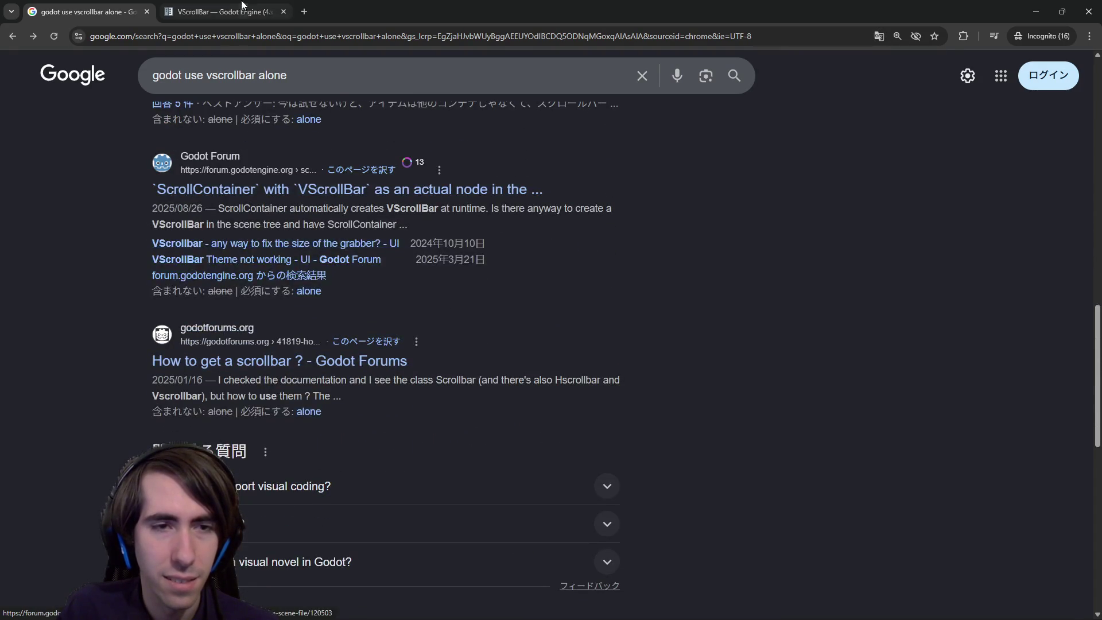
Read the VScrollBar description and direction note, then return to the Godot editor
{"action": "left_click_drag", "start_coordinate": [471, 269], "coordinate": [667, 267]}
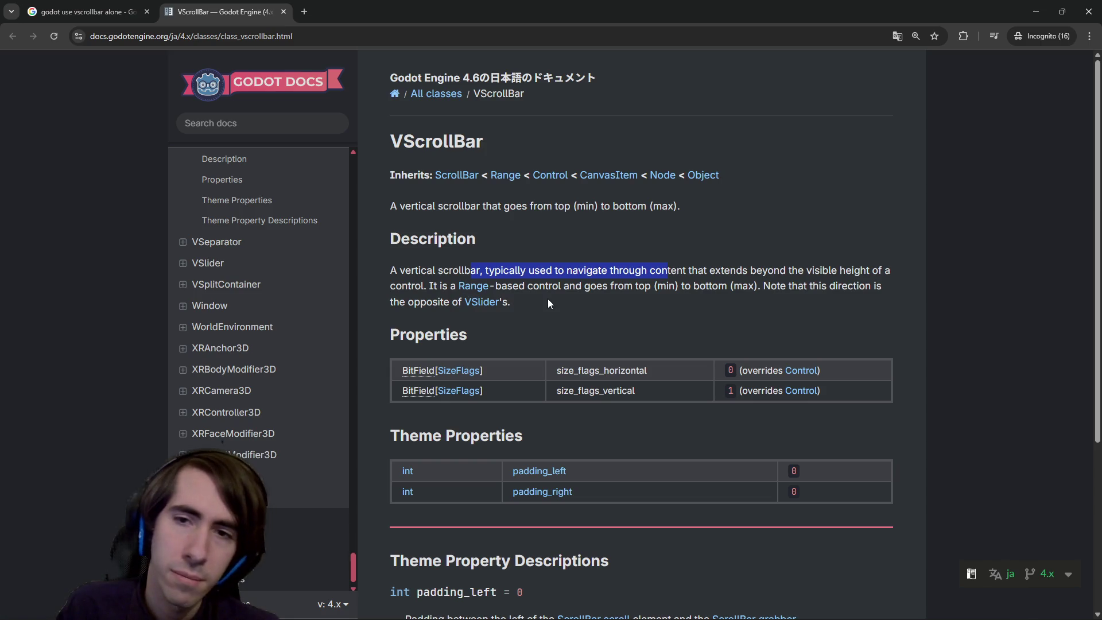
{"action": "left_click_drag", "start_coordinate": [548, 299], "coordinate": [718, 285]}
{"action": "left_click", "coordinate": [733, 292]}
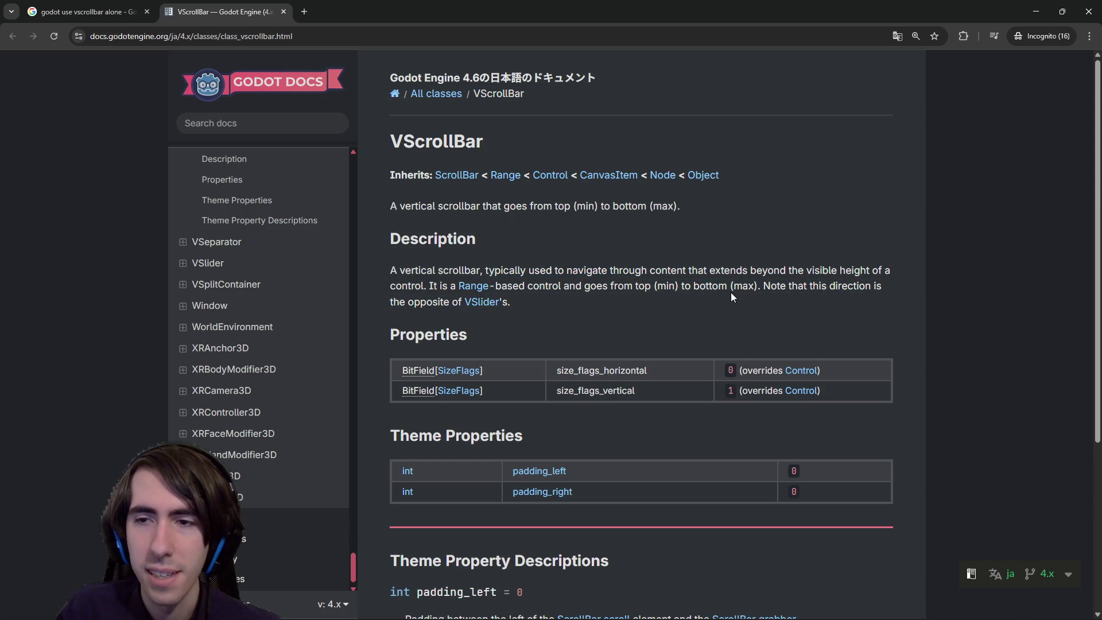
{"action": "scroll", "coordinate": [615, 280], "scroll_direction": "down", "scroll_amount": 5}
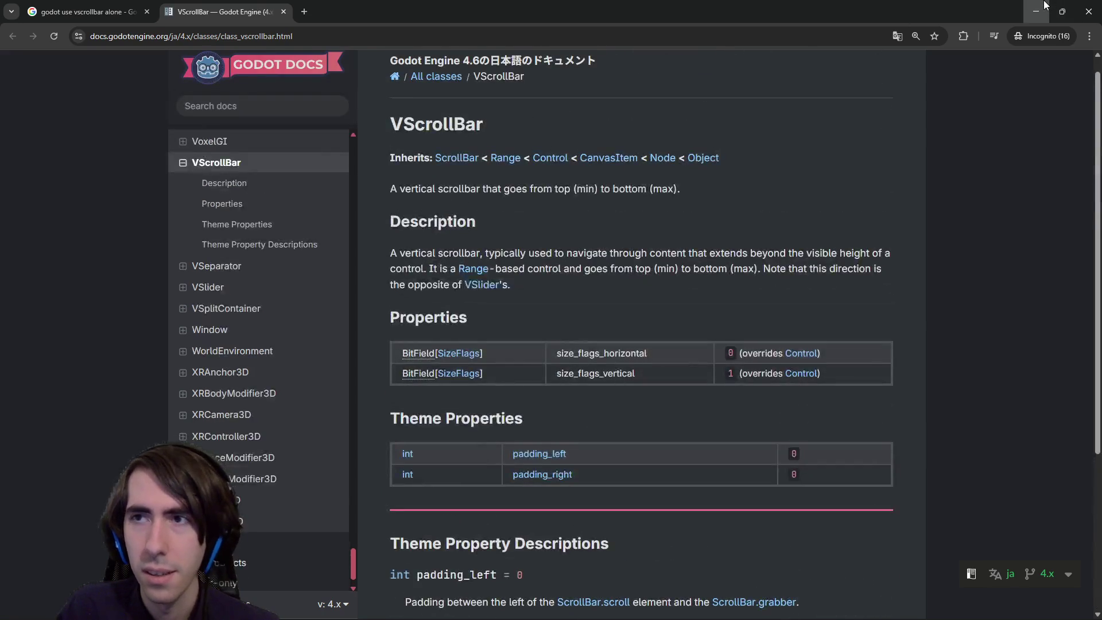
{"action": "left_click", "coordinate": [1036, 11]}
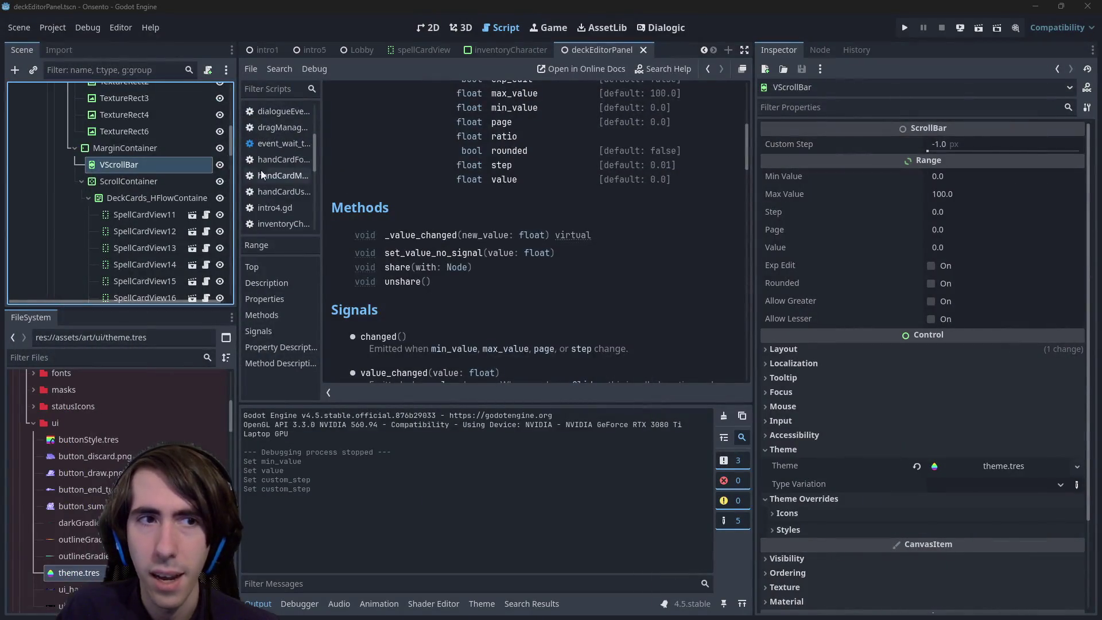
Show the deck editor scene in the 2D view and filter the VScrollBar's properties by 'grabber'
{"action": "right_click", "coordinate": [193, 171]}
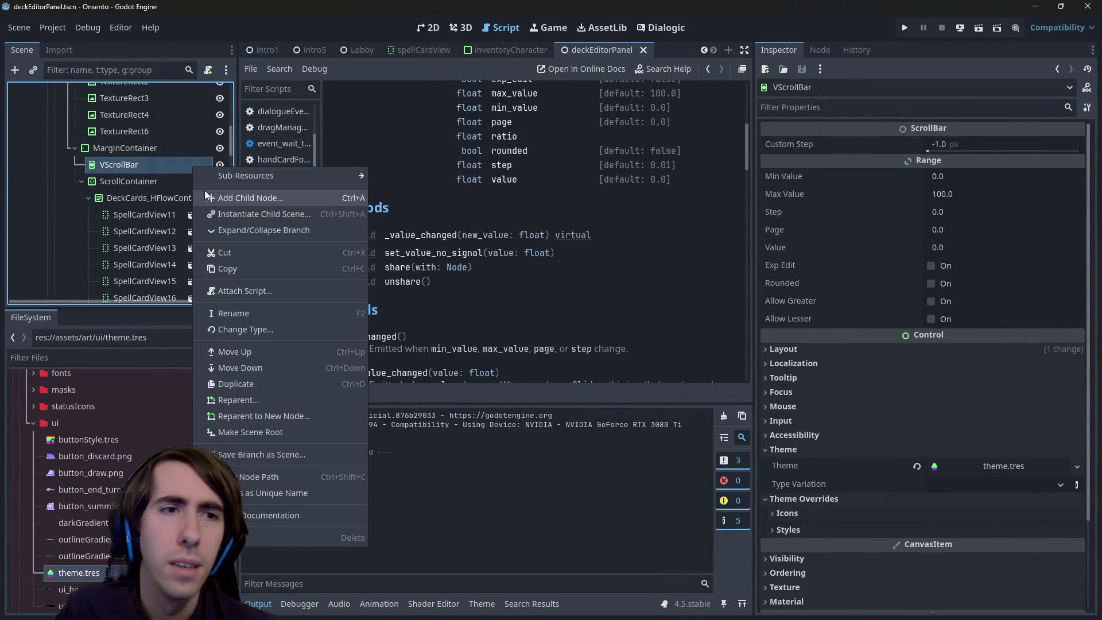
{"action": "left_click", "coordinate": [116, 170]}
{"action": "left_click", "coordinate": [427, 27]}
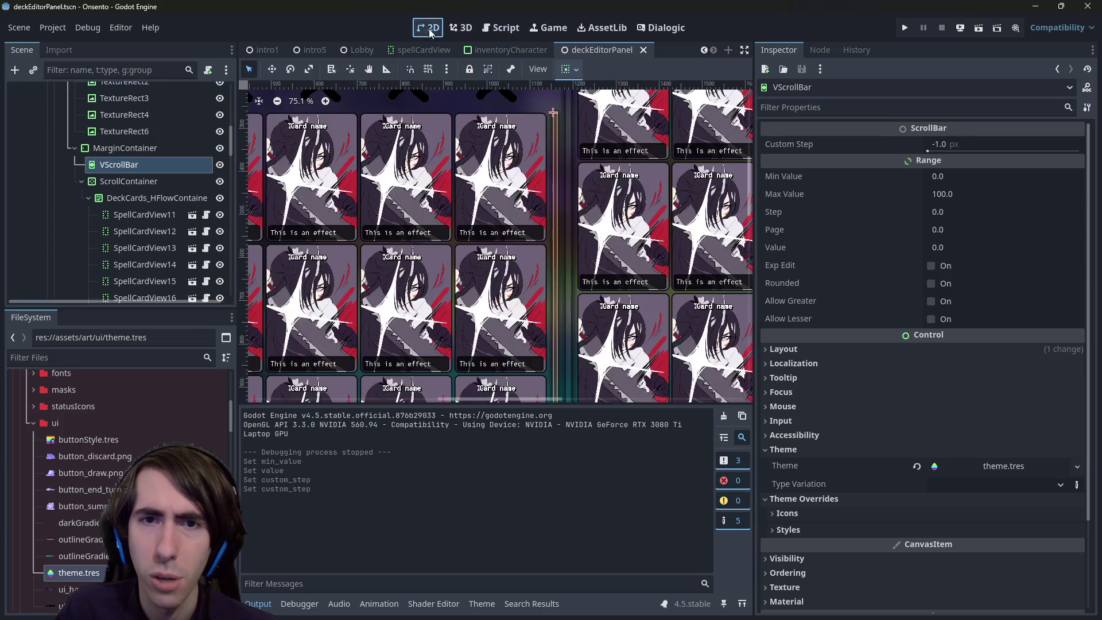
{"action": "scroll", "coordinate": [587, 269], "scroll_direction": "up", "scroll_amount": 2}
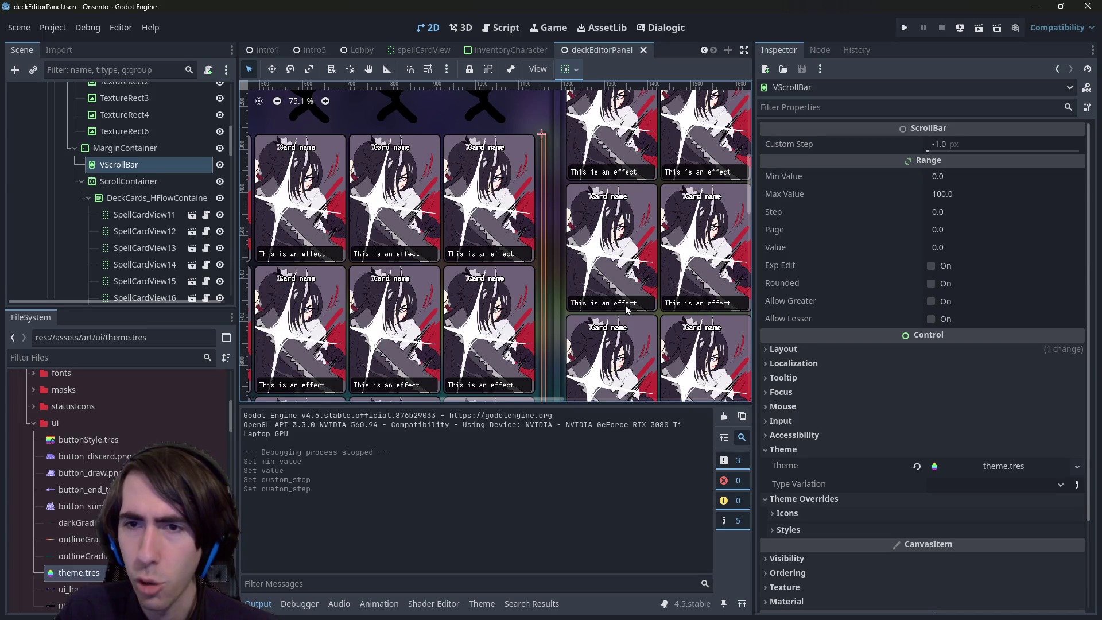
{"action": "scroll", "coordinate": [625, 305], "scroll_direction": "right", "scroll_amount": 1}
{"action": "left_click", "coordinate": [868, 112]}
{"action": "type", "text": "grabber"}
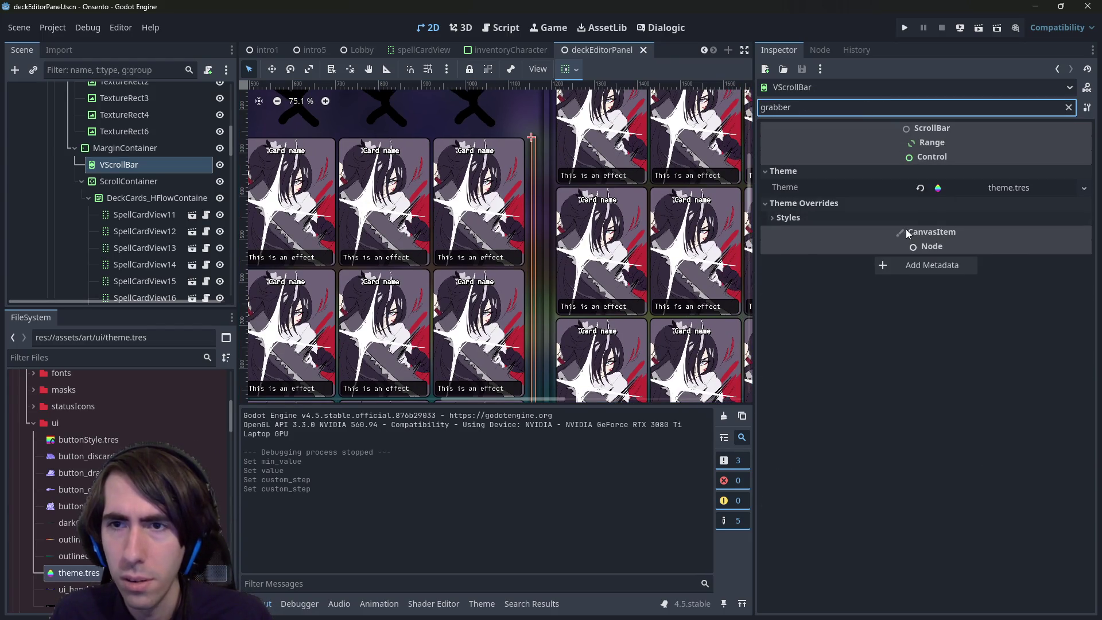
Open the VScrollBar's Grabber style override from theme.tres as a StyleBoxFlat
{"action": "left_click", "coordinate": [897, 219]}
{"action": "left_click", "coordinate": [784, 234]}
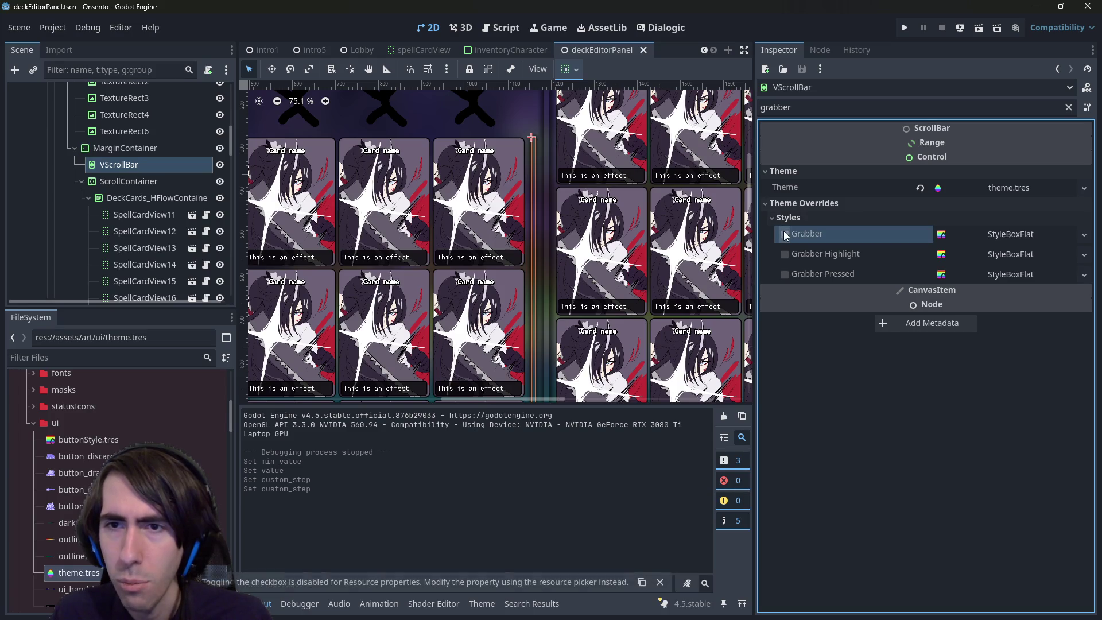
{"action": "scroll", "coordinate": [532, 246], "scroll_direction": "up", "scroll_amount": 3}
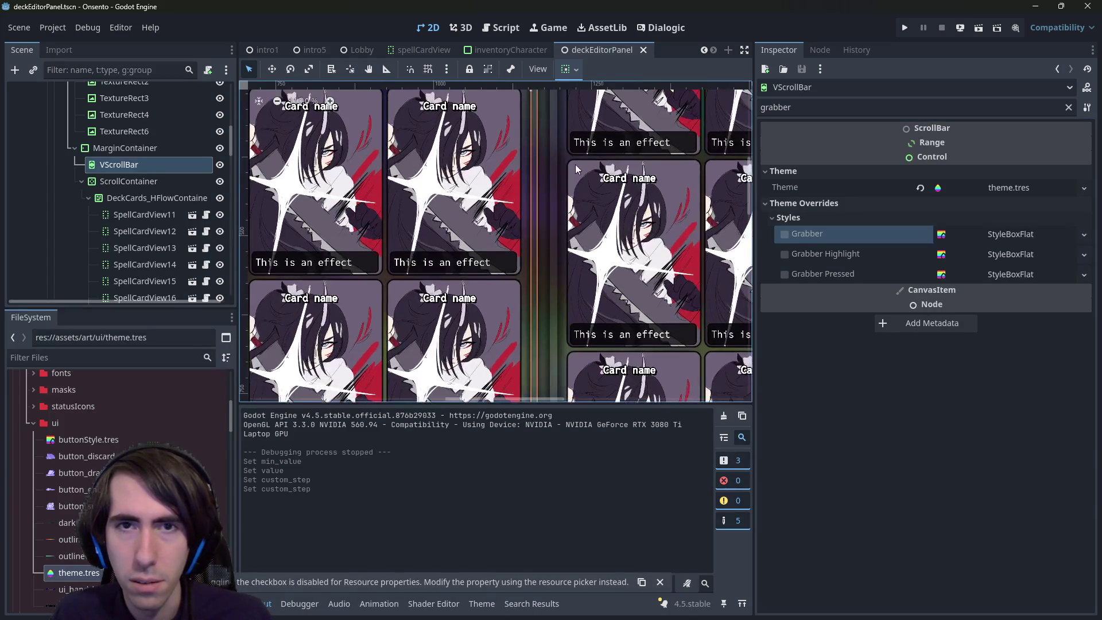
{"action": "scroll", "coordinate": [541, 208], "scroll_direction": "up", "scroll_amount": 2}
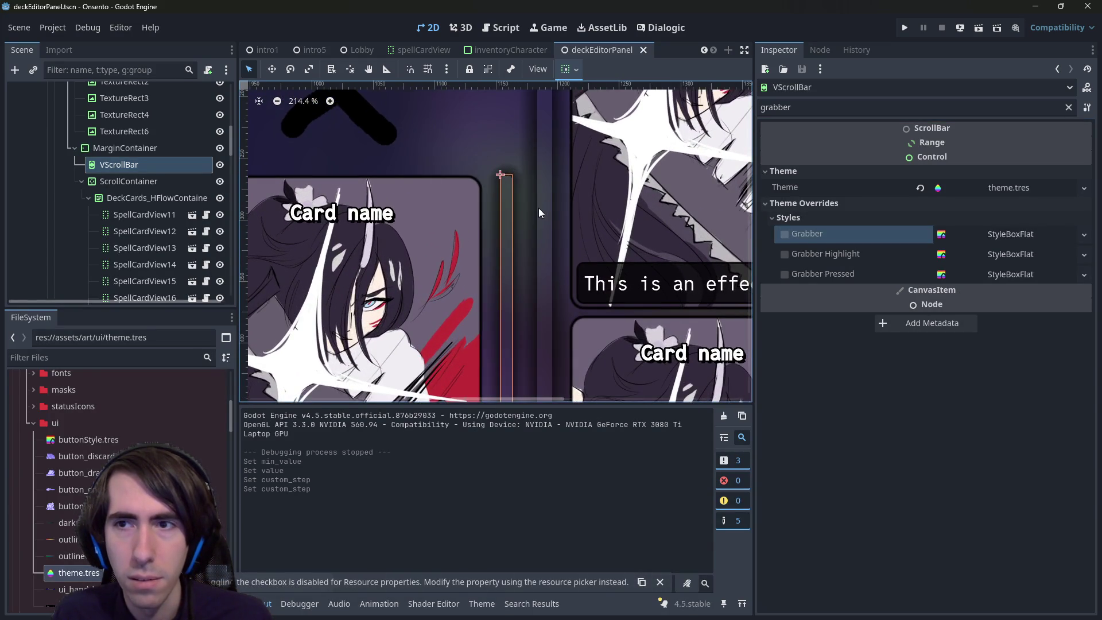
{"action": "left_click", "coordinate": [1017, 190]}
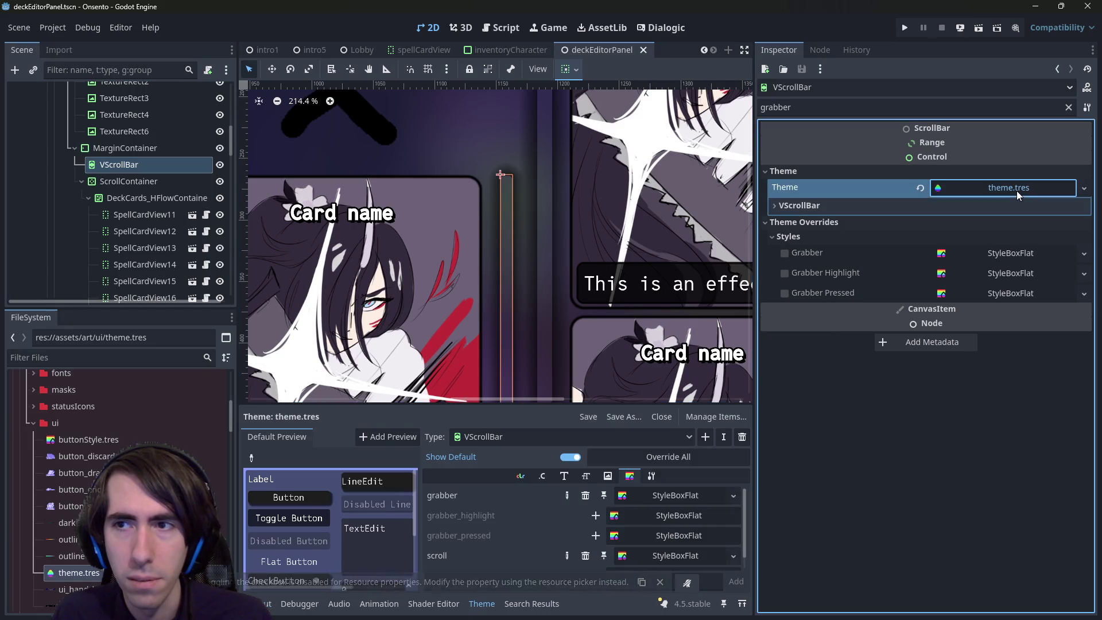
{"action": "left_click", "coordinate": [660, 496]}
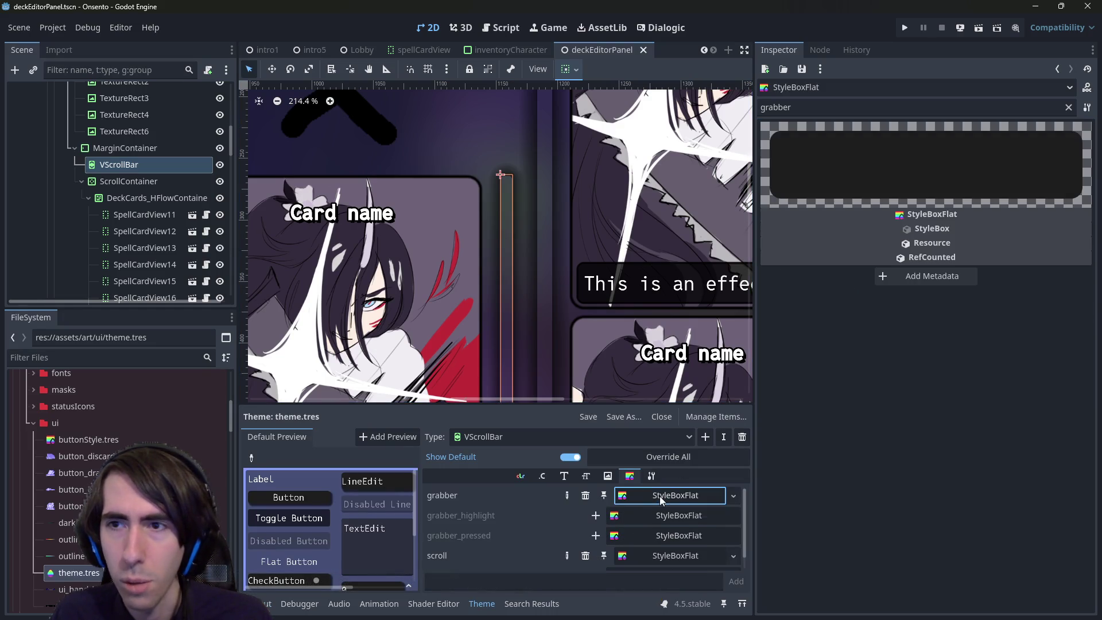
Clear the filter, review the style settings, then inspect MarginContainer and ScrollContainer
{"action": "left_click", "coordinate": [1068, 107]}
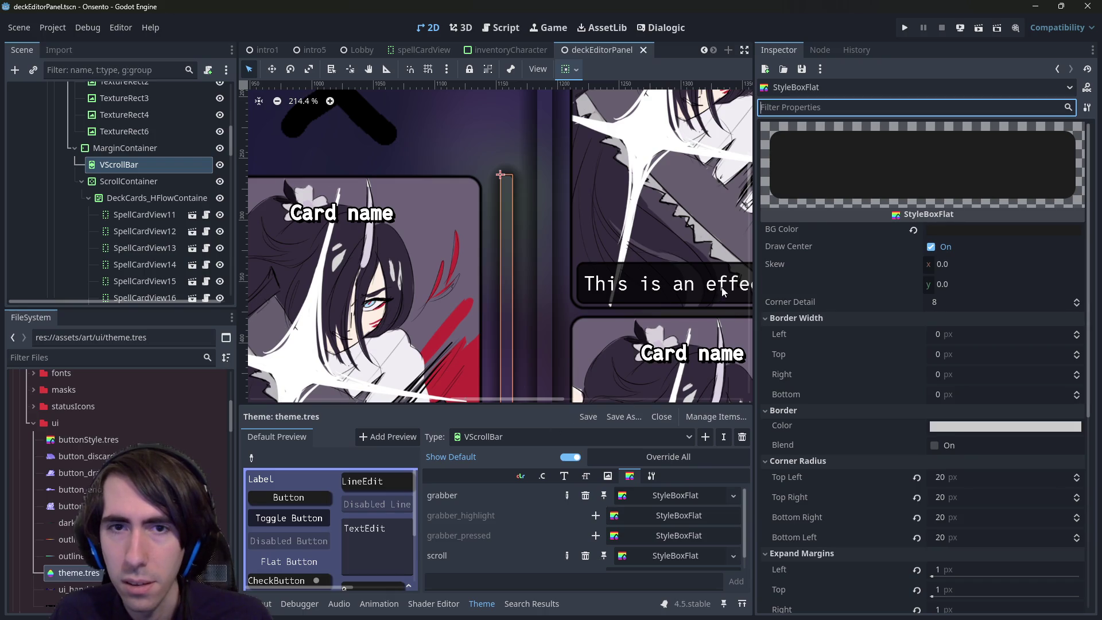
{"action": "scroll", "coordinate": [723, 293], "scroll_direction": "down", "scroll_amount": 2}
{"action": "scroll", "coordinate": [531, 248], "scroll_direction": "down", "scroll_amount": 3}
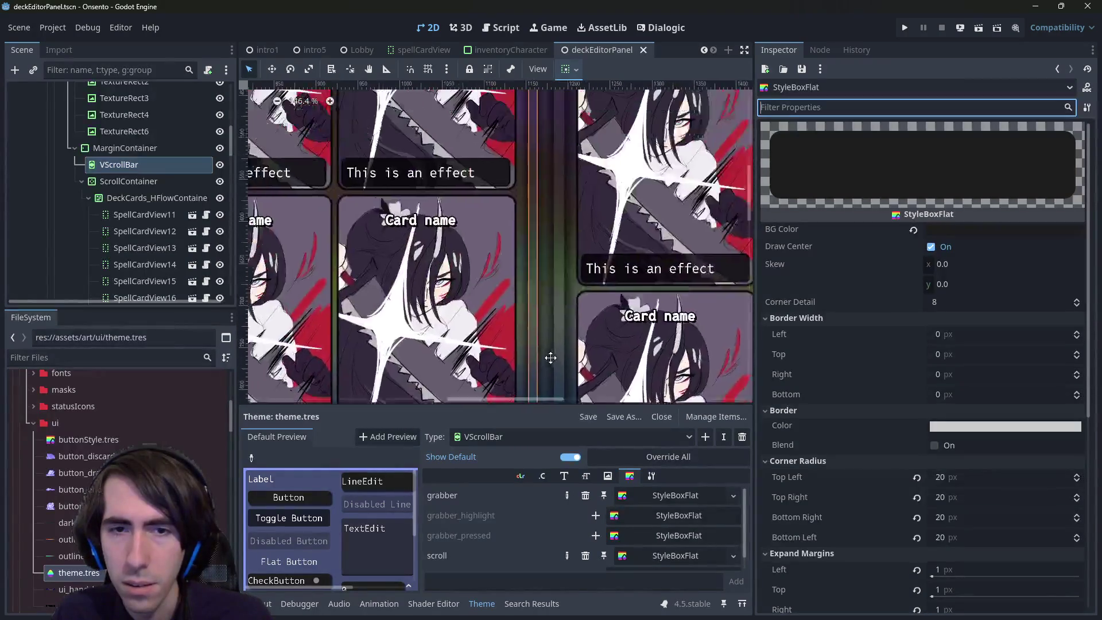
{"action": "scroll", "coordinate": [550, 358], "scroll_direction": "up", "scroll_amount": 4}
{"action": "left_click", "coordinate": [125, 148]}
{"action": "left_click", "coordinate": [141, 182]}
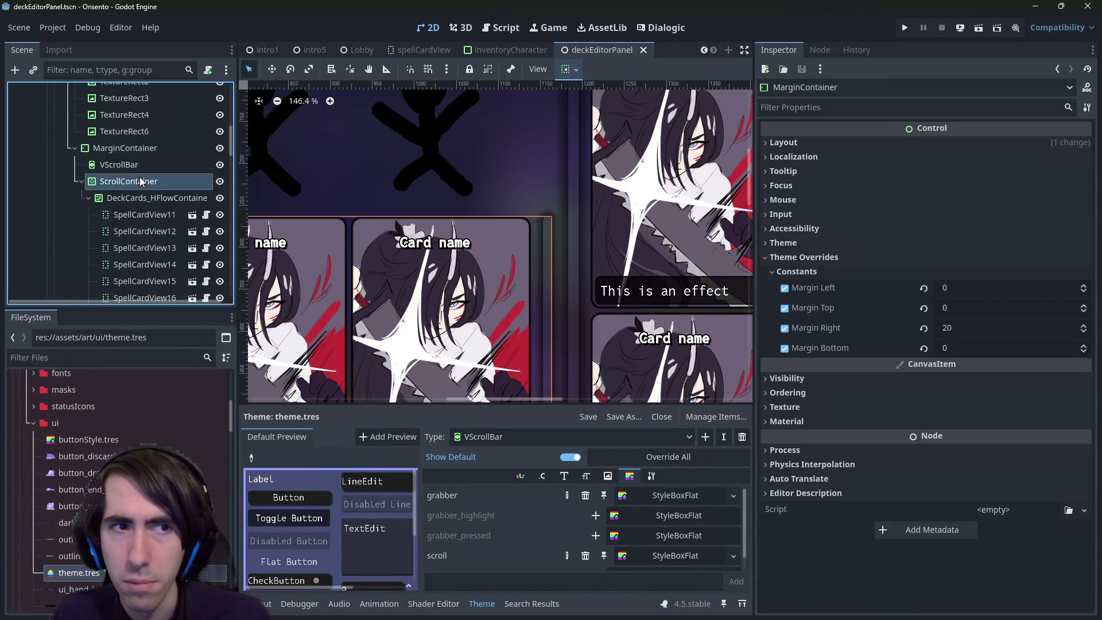
Try changing the VScrollBar's Custom Step and Min Value, then revert both to defaults
{"action": "left_click", "coordinate": [120, 165]}
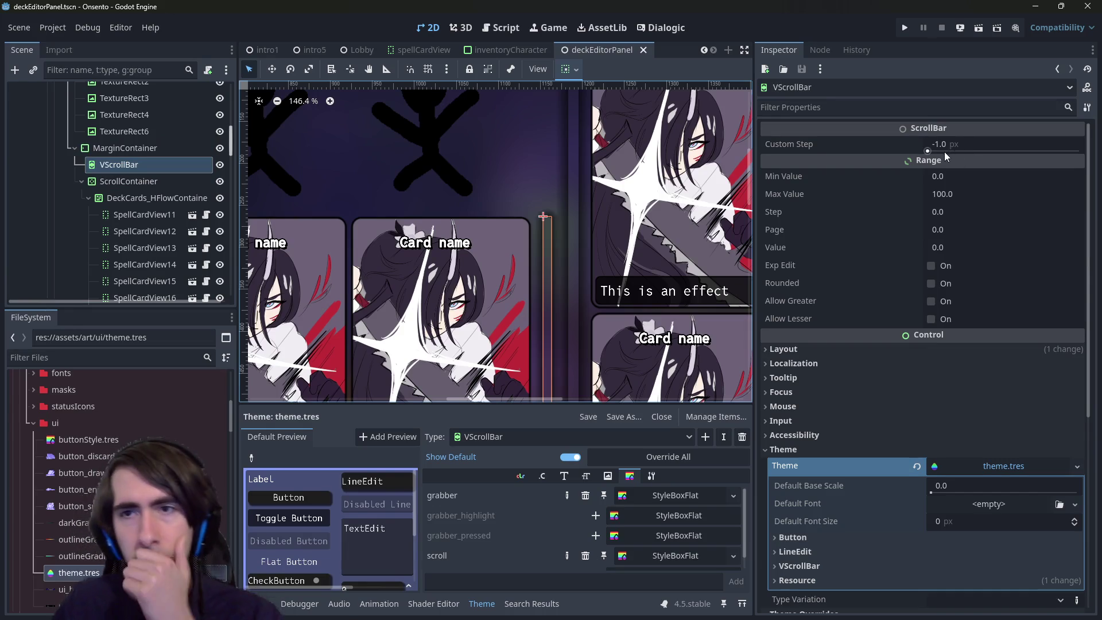
{"action": "left_click_drag", "start_coordinate": [950, 146], "coordinate": [954, 146]}
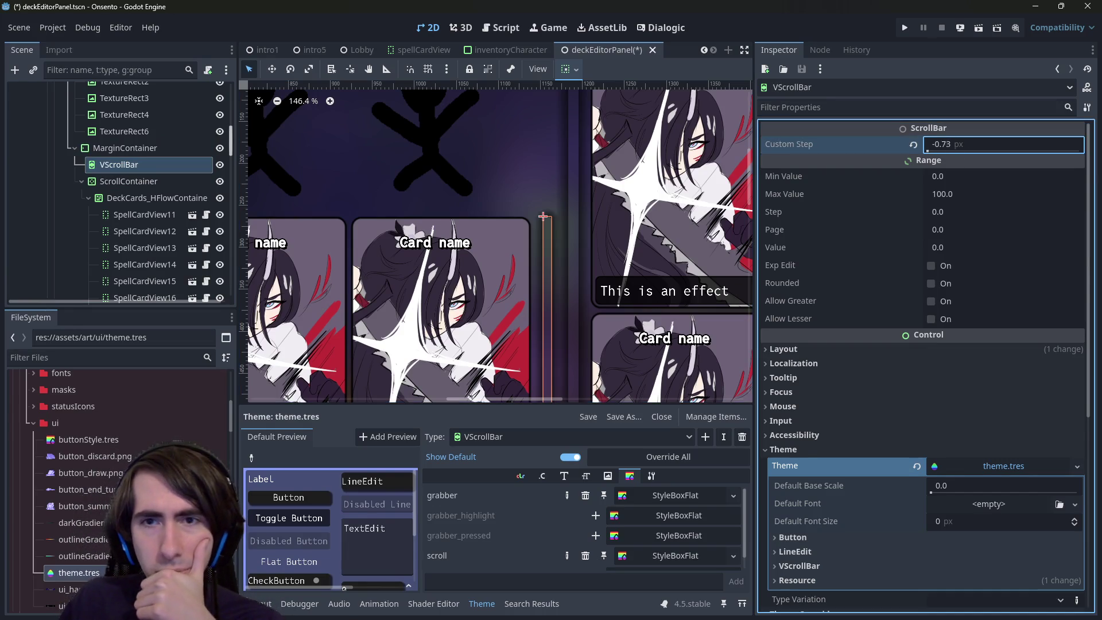
{"action": "left_click", "coordinate": [913, 146]}
{"action": "left_click_drag", "start_coordinate": [944, 179], "coordinate": [953, 179]}
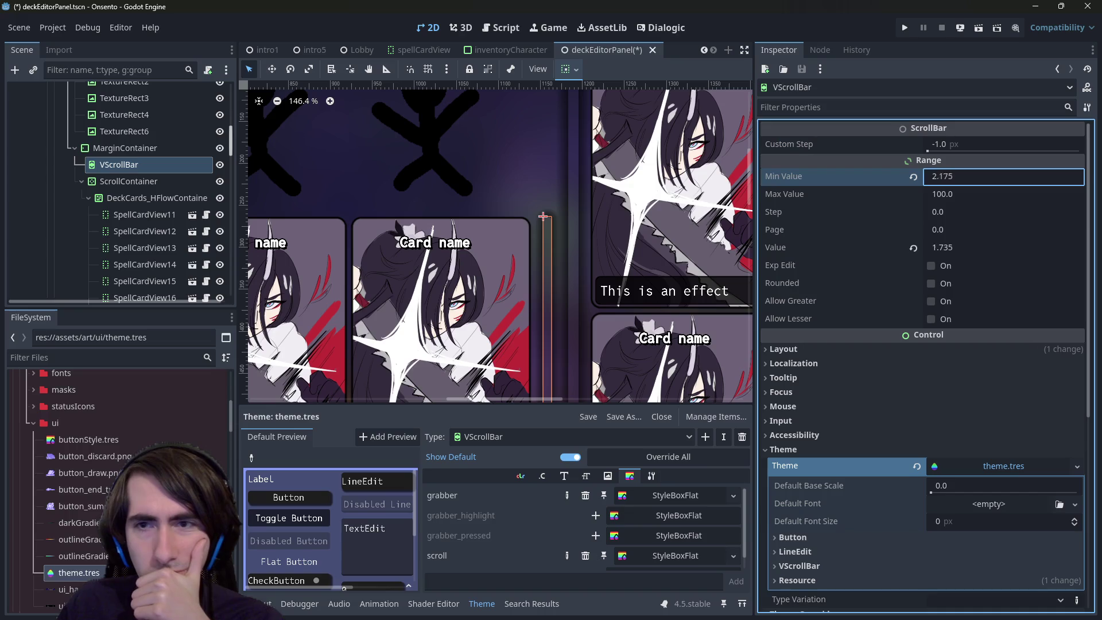
{"action": "left_click", "coordinate": [913, 177]}
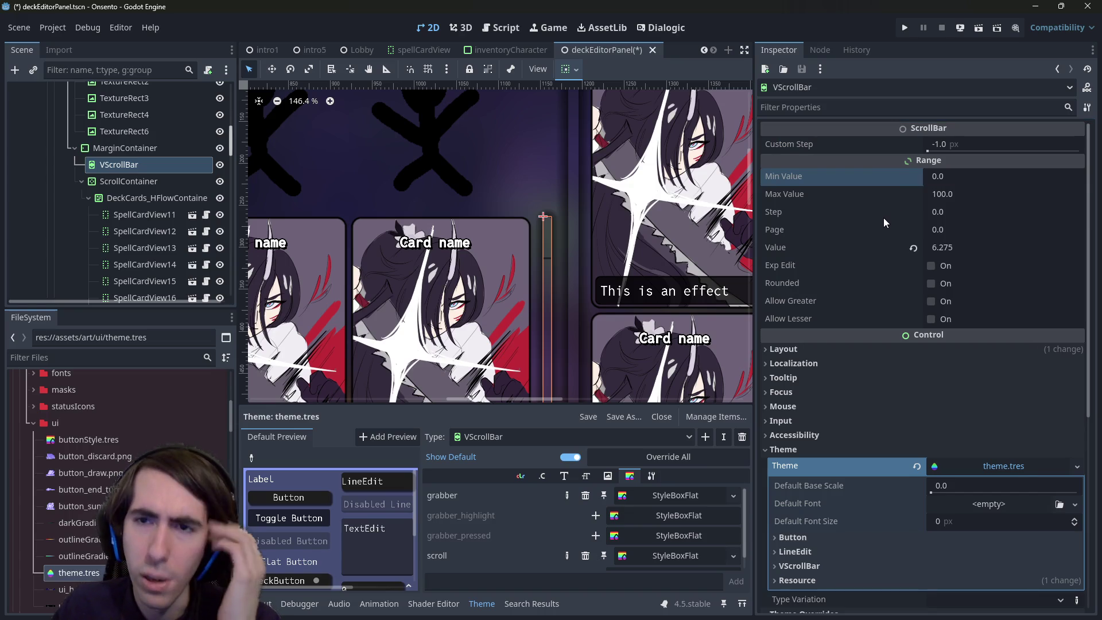
Set the VScrollBar's Range Page to 10, trying 5 first
{"action": "mouse_move", "coordinate": [921, 229]}
{"action": "left_mouse_down"}
{"action": "mouse_move", "coordinate": [953, 229]}
{"action": "mouse_move", "coordinate": [941, 248]}
{"action": "left_mouse_up"}
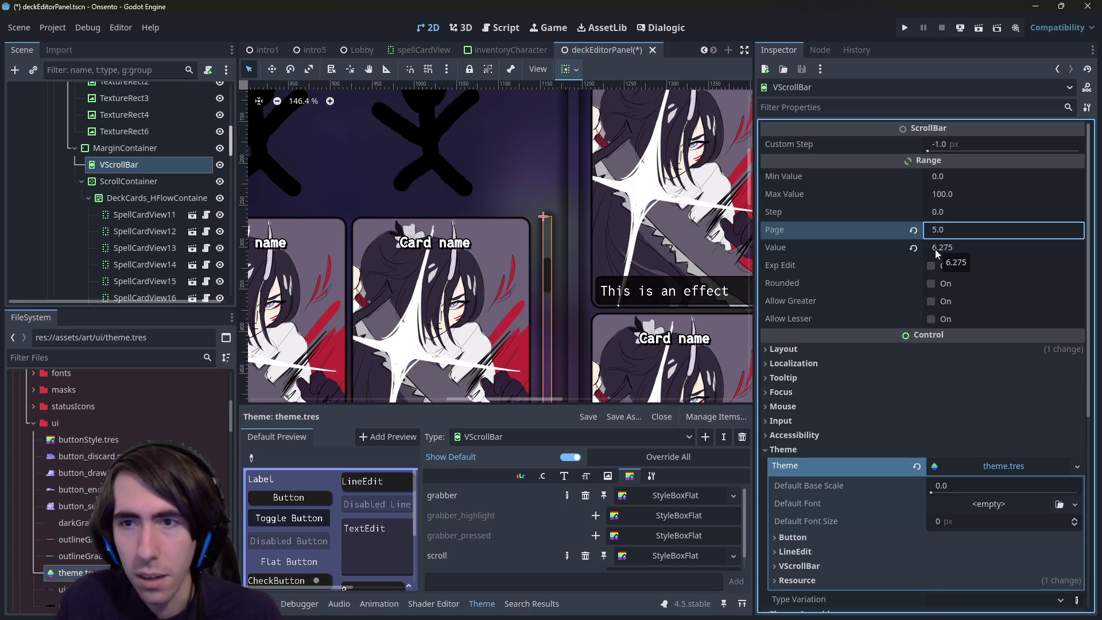
{"action": "type", "text": "5"}
{"action": "key", "text": "Return"}
{"action": "scroll", "coordinate": [547, 262], "scroll_direction": "down", "scroll_amount": 4}
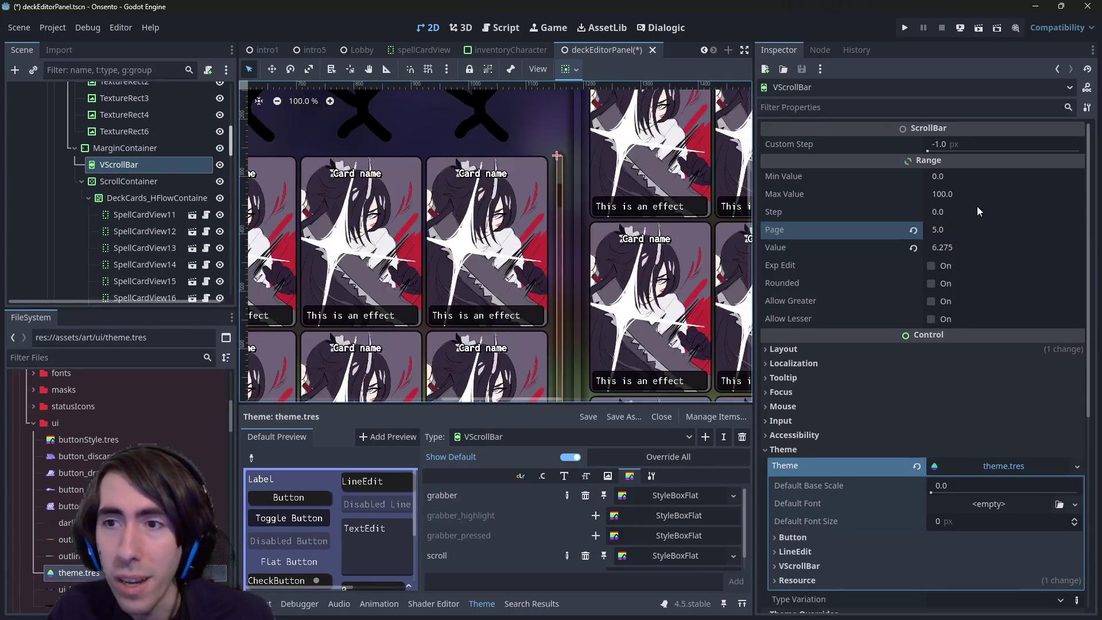
{"action": "left_click", "coordinate": [954, 228]}
{"action": "type", "text": "10"}
{"action": "key", "text": "Return"}
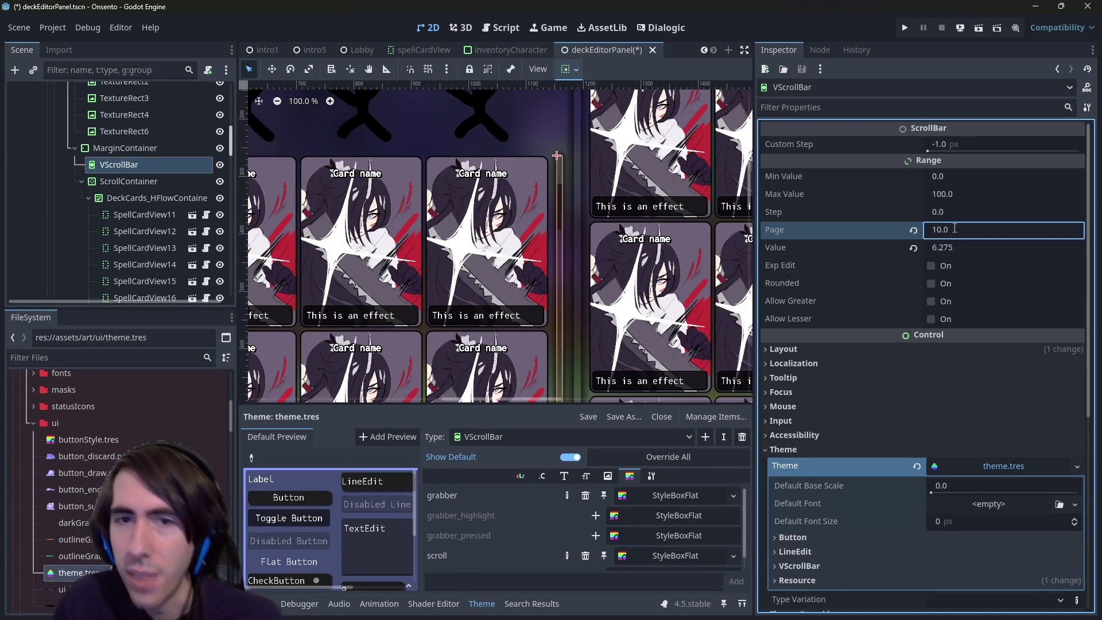
Save deckEditorPanel.tscn and inspect the DeckCards_HFlowContainer's layout
{"action": "key", "text": "ctrl+s"}
{"action": "scroll", "coordinate": [594, 243], "scroll_direction": "down", "scroll_amount": 2}
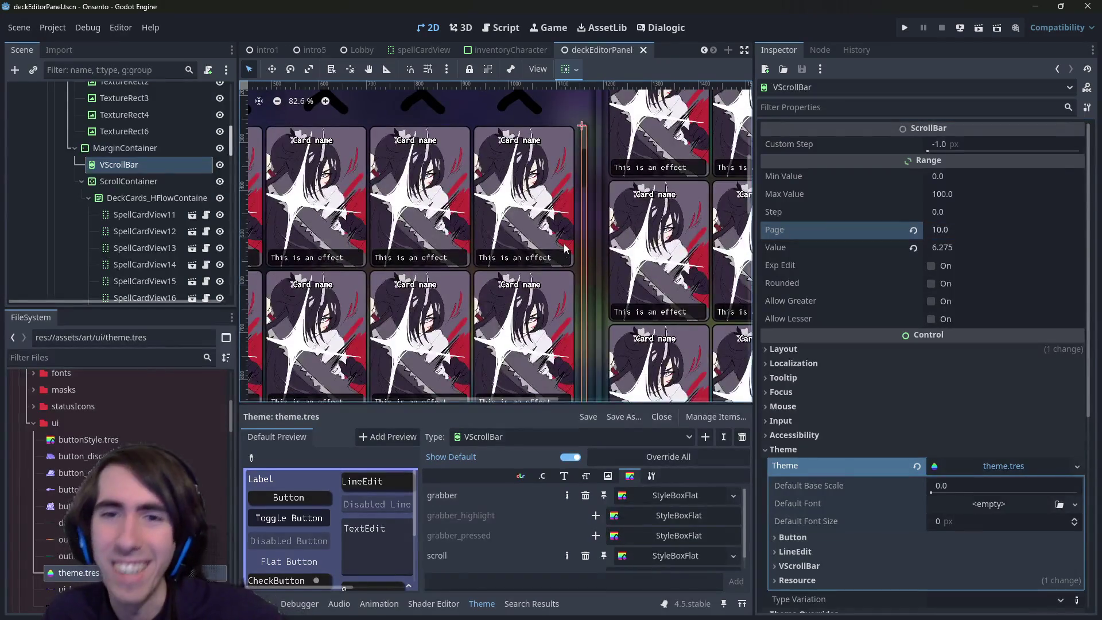
{"action": "left_click", "coordinate": [596, 246]}
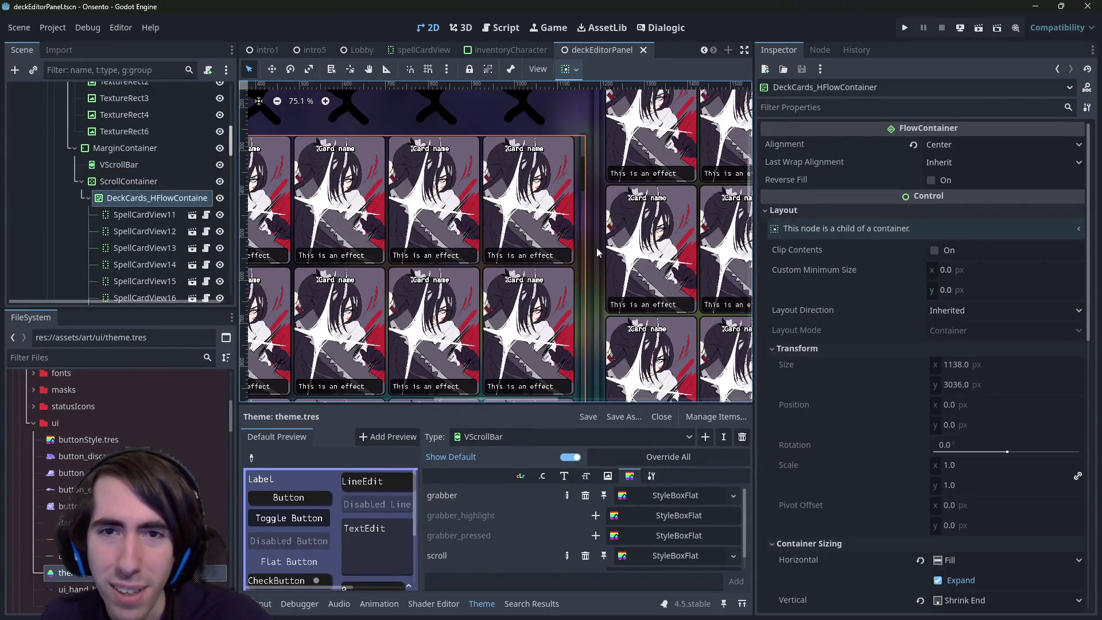
Compare the properties of ScrollContainer, DeckCards_HFlowContainer and VScrollBar in the Scene dock
{"action": "scroll", "coordinate": [597, 264], "scroll_direction": "down", "scroll_amount": 1}
{"action": "scroll", "coordinate": [597, 243], "scroll_direction": "up", "scroll_amount": 2}
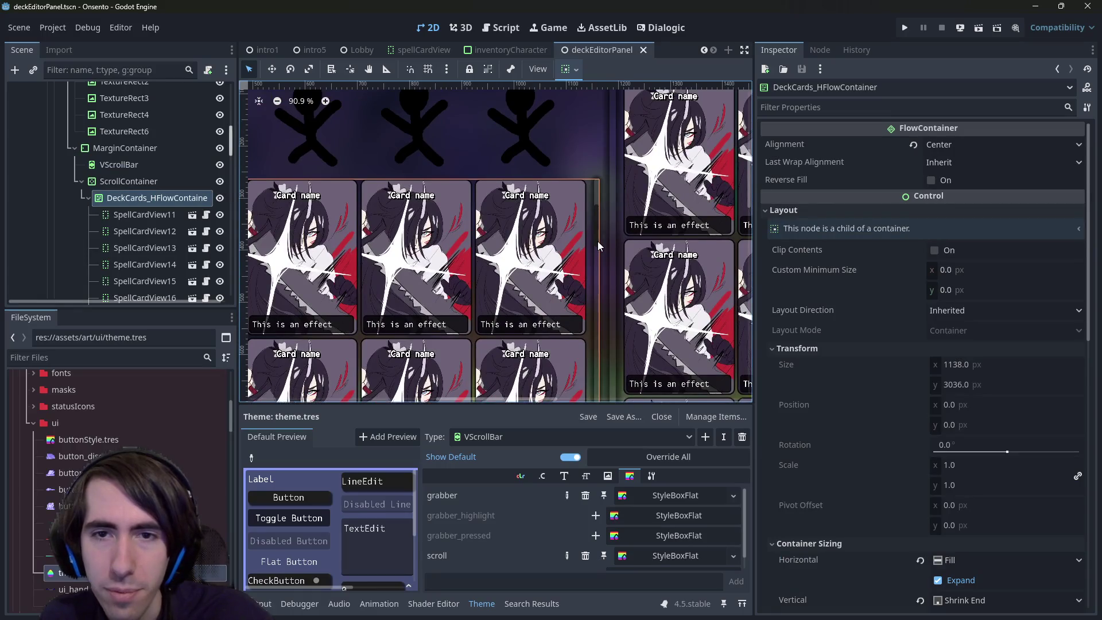
{"action": "scroll", "coordinate": [598, 241], "scroll_direction": "up", "scroll_amount": 3}
{"action": "left_click", "coordinate": [150, 182]}
{"action": "left_click", "coordinate": [155, 198]}
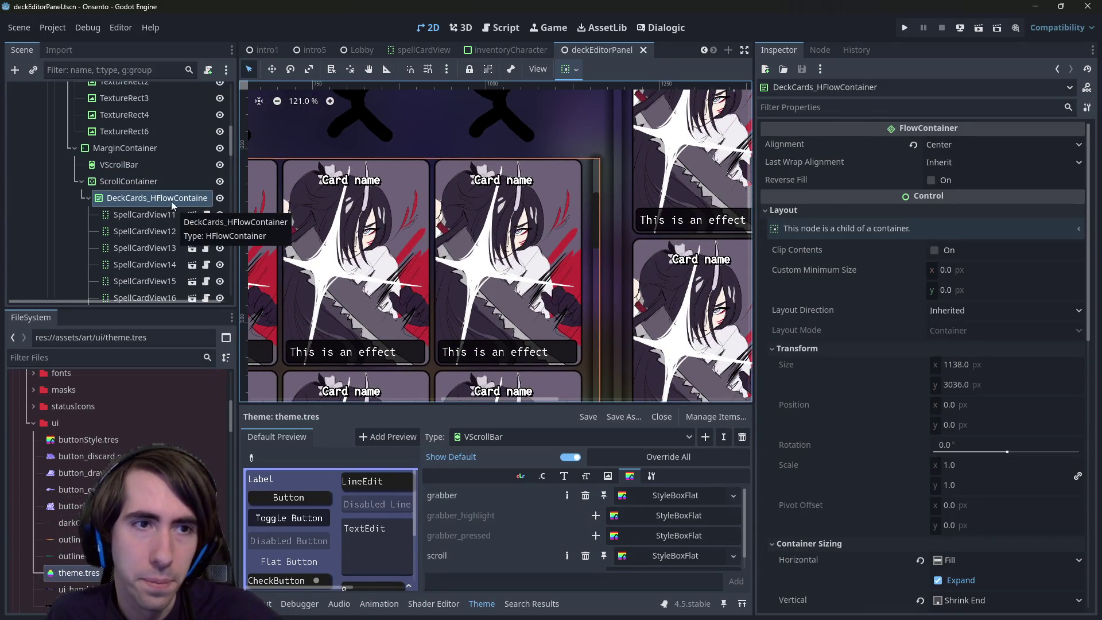
{"action": "left_click", "coordinate": [154, 182]}
{"action": "left_click", "coordinate": [155, 197]}
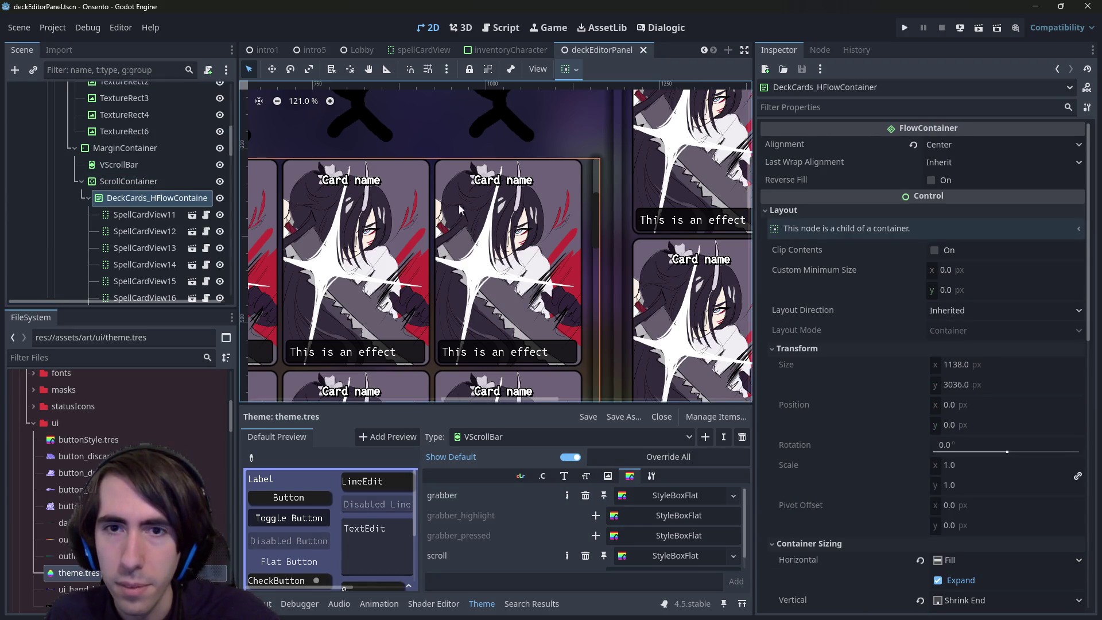
{"action": "scroll", "coordinate": [437, 221], "scroll_direction": "down", "scroll_amount": 2}
{"action": "left_click", "coordinate": [132, 181]}
{"action": "left_click", "coordinate": [132, 169]}
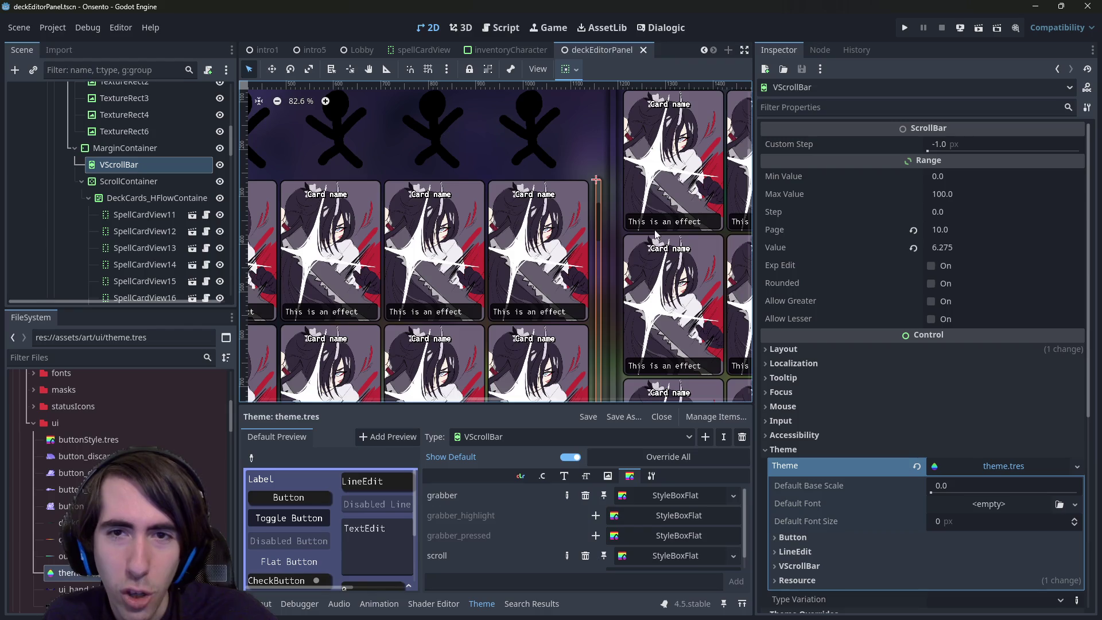
{"action": "left_click", "coordinate": [131, 181]}
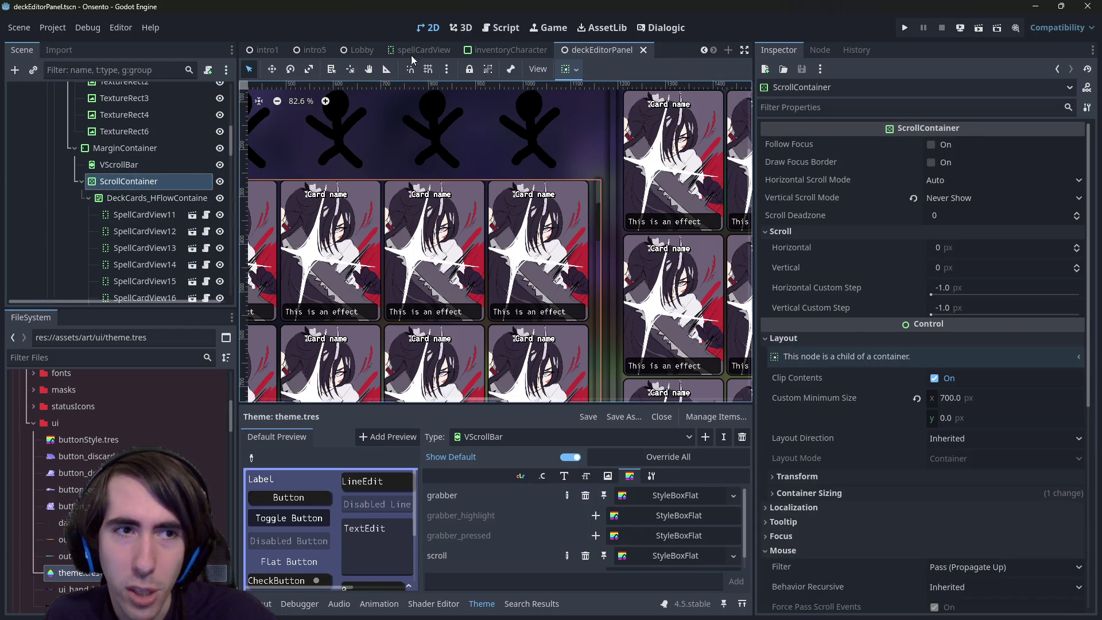
Show the Range class documentation in the Script workspace
{"action": "left_click", "coordinate": [501, 27]}
{"action": "left_click", "coordinate": [429, 27]}
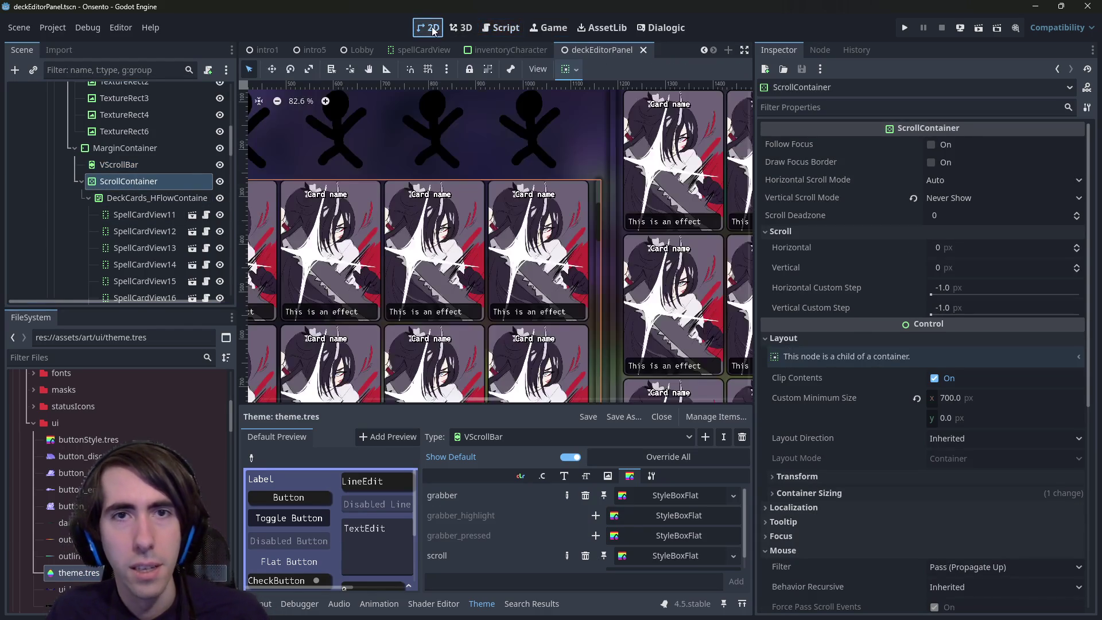
{"action": "left_click", "coordinate": [497, 29]}
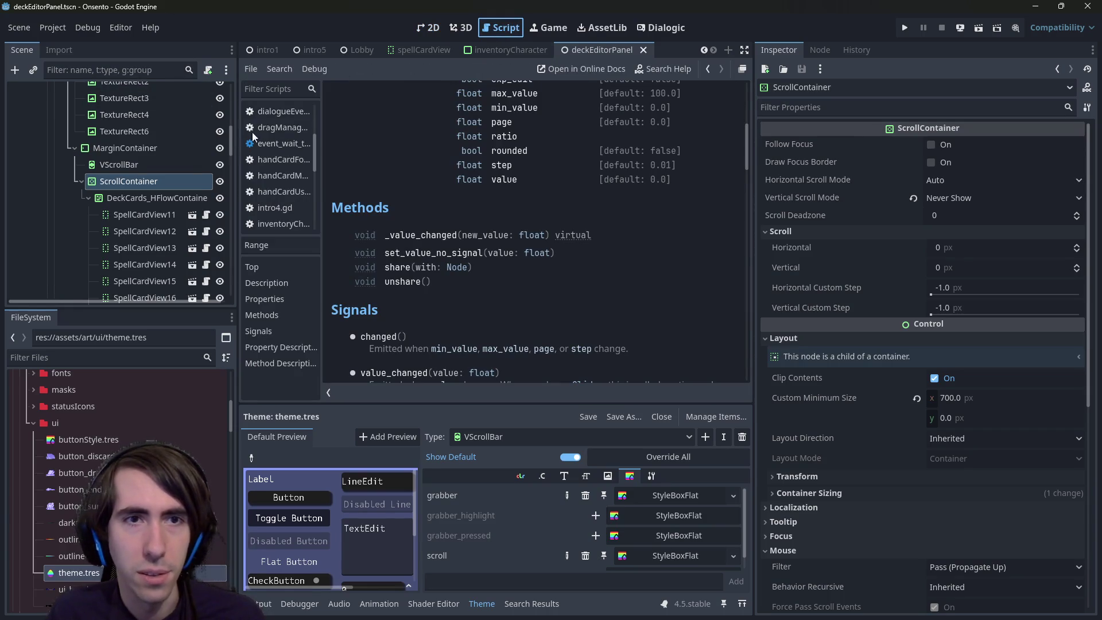
Declare `var scrollContainer:ScrollContainer` below the bar variable in deckEditorPanel.gd
{"action": "scroll", "coordinate": [135, 151], "scroll_direction": "up", "scroll_amount": 10}
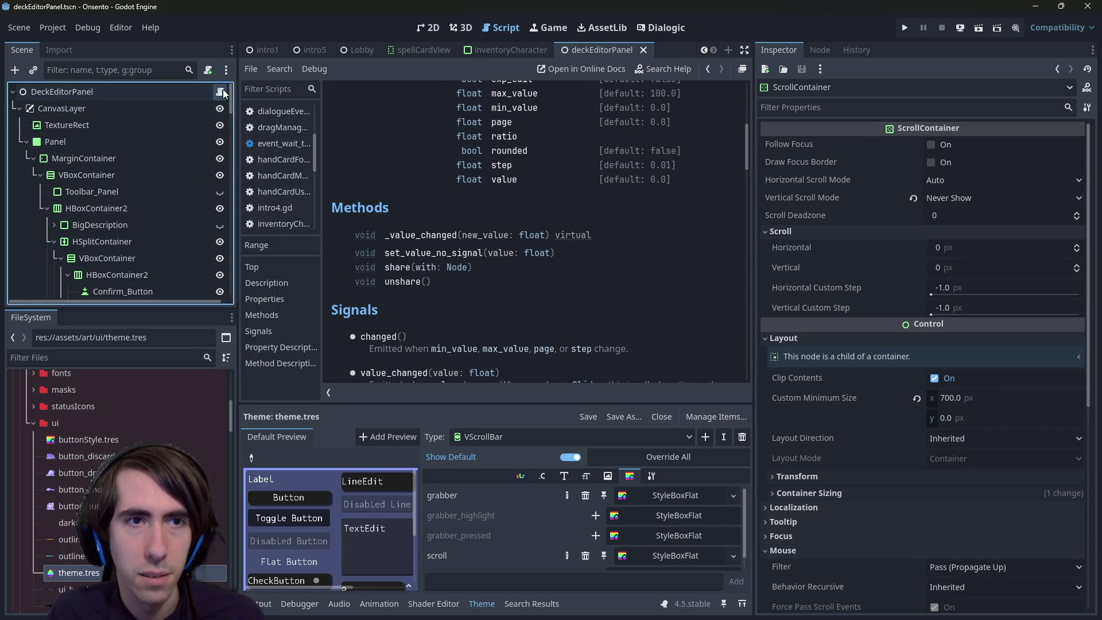
{"action": "left_click", "coordinate": [220, 91]}
{"action": "left_click", "coordinate": [567, 241]}
{"action": "key", "text": "Return"}
{"action": "type", "text": "var s"}
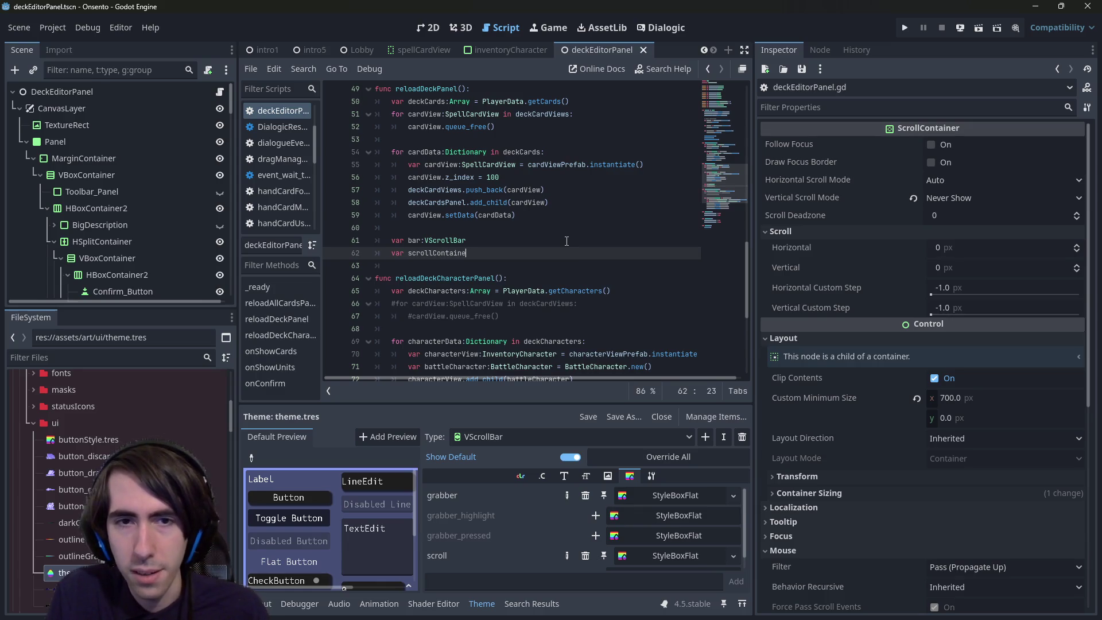
{"action": "type", "text": "croll"}
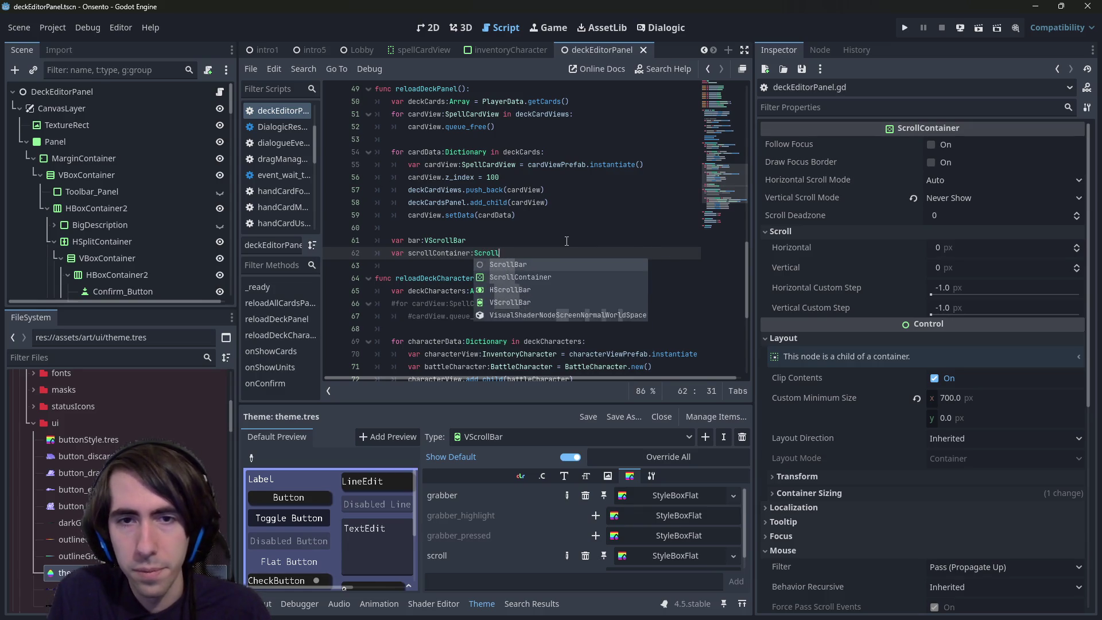
{"action": "key", "text": "Return"}
Start a new line reading `scrollContainer.scroll_` by copying the variable name
{"action": "key", "text": "ctrl+Left"}
{"action": "key", "text": "ctrl+Left"}
{"action": "key", "text": "ctrl+shift+Left"}
{"action": "key", "text": "ctrl+c"}
{"action": "key", "text": "End"}
{"action": "key", "text": "Return"}
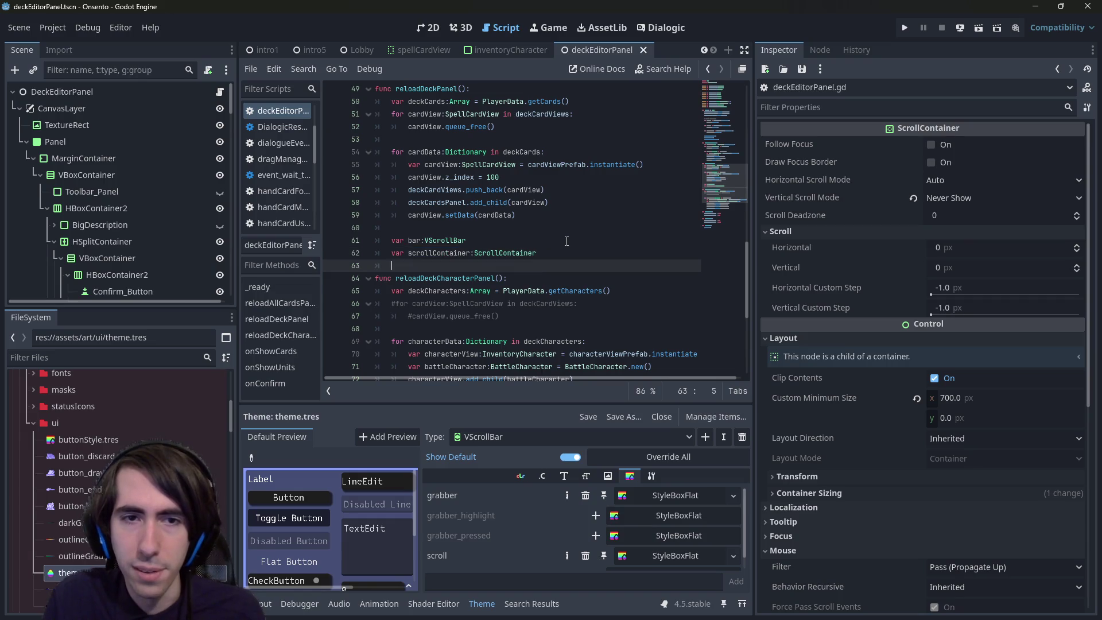
{"action": "key", "text": "ctrl+v"}
{"action": "key", "text": "Return"}
{"action": "key", "text": "Left"}
{"action": "type", "text": "."}
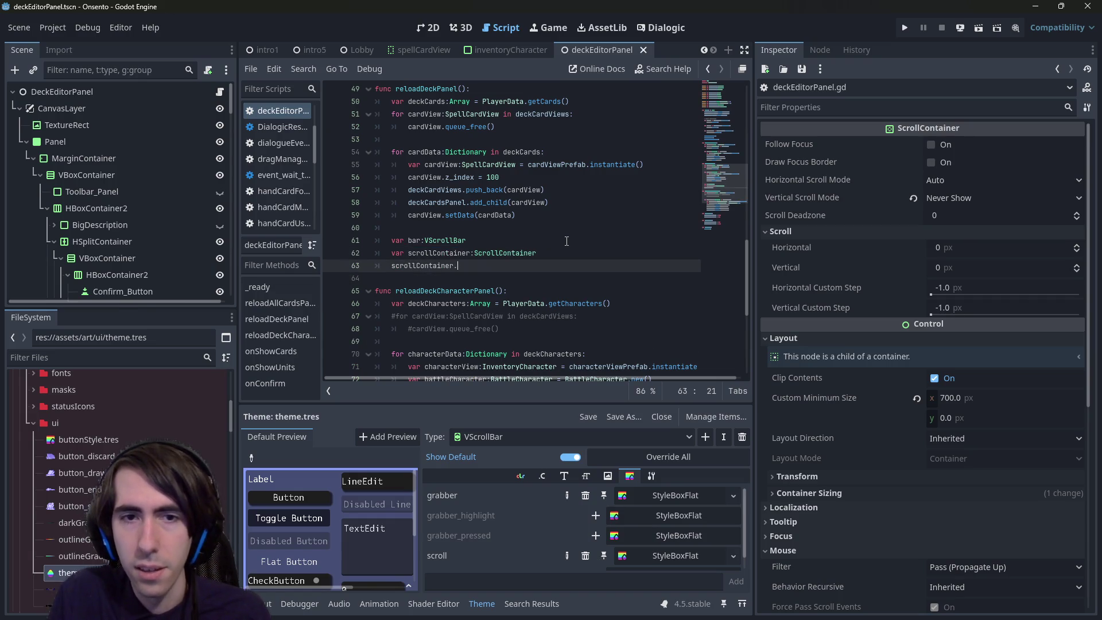
{"action": "type", "text": "scroll"}
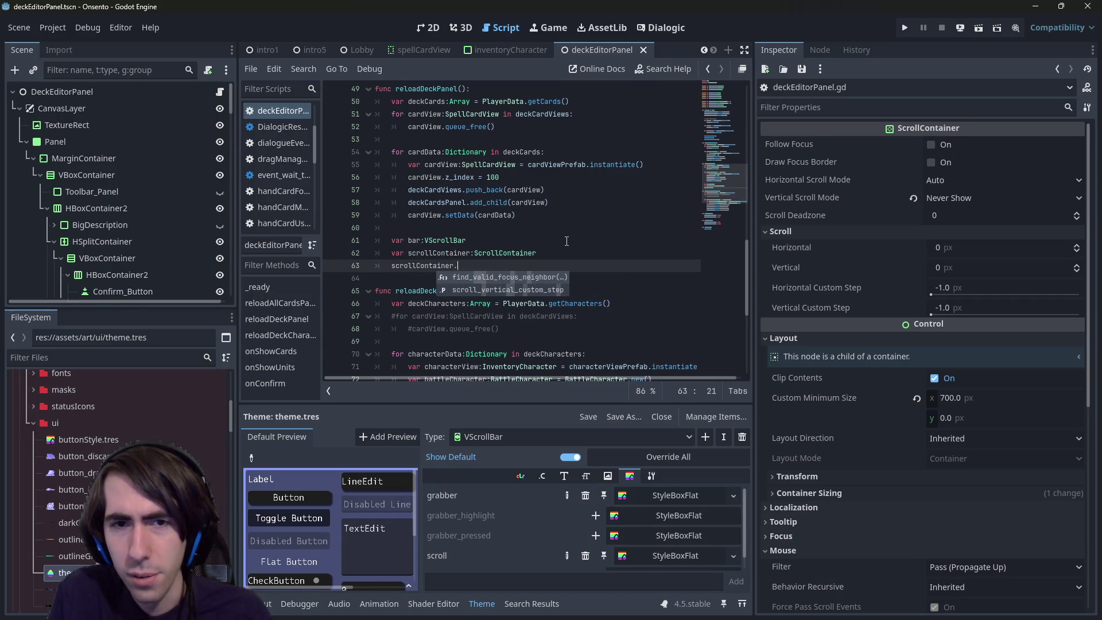
{"action": "type", "text": "_"}
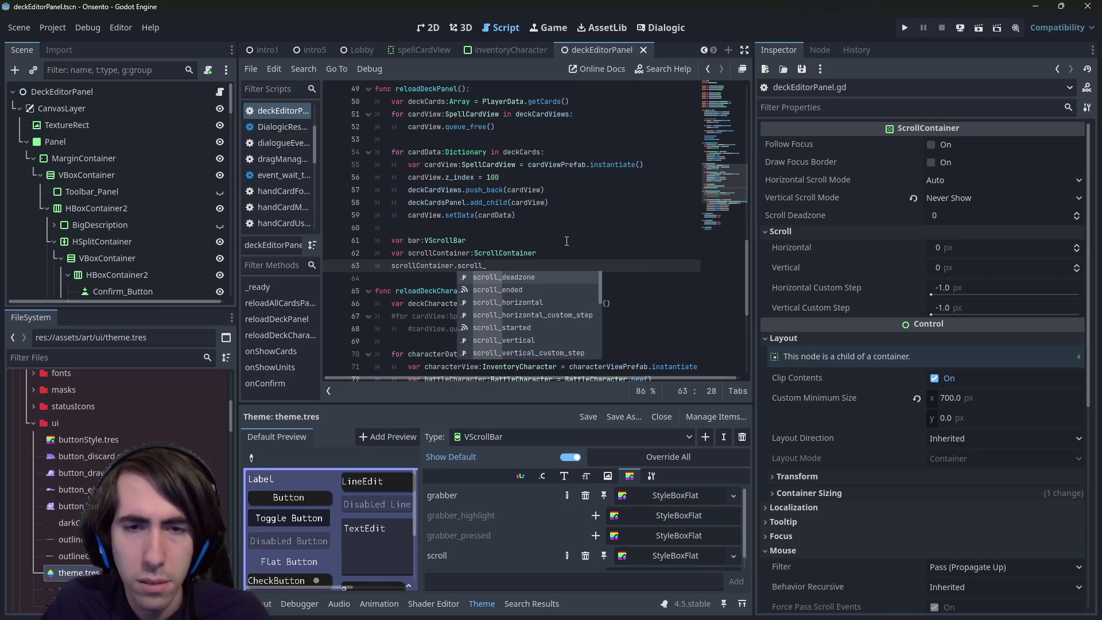
Browse ScrollContainer's autocomplete members and open its class documentation
{"action": "scroll", "coordinate": [550, 280], "scroll_direction": "down", "scroll_amount": 1}
{"action": "scroll", "coordinate": [530, 307], "scroll_direction": "down", "scroll_amount": 4}
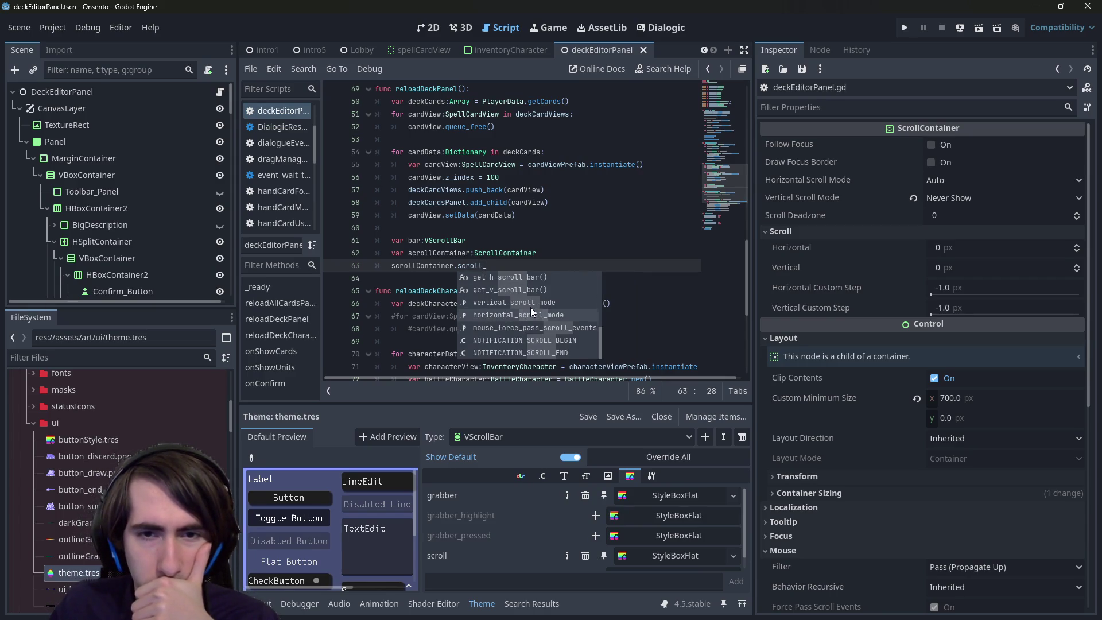
{"action": "scroll", "coordinate": [531, 312], "scroll_direction": "up", "scroll_amount": 5}
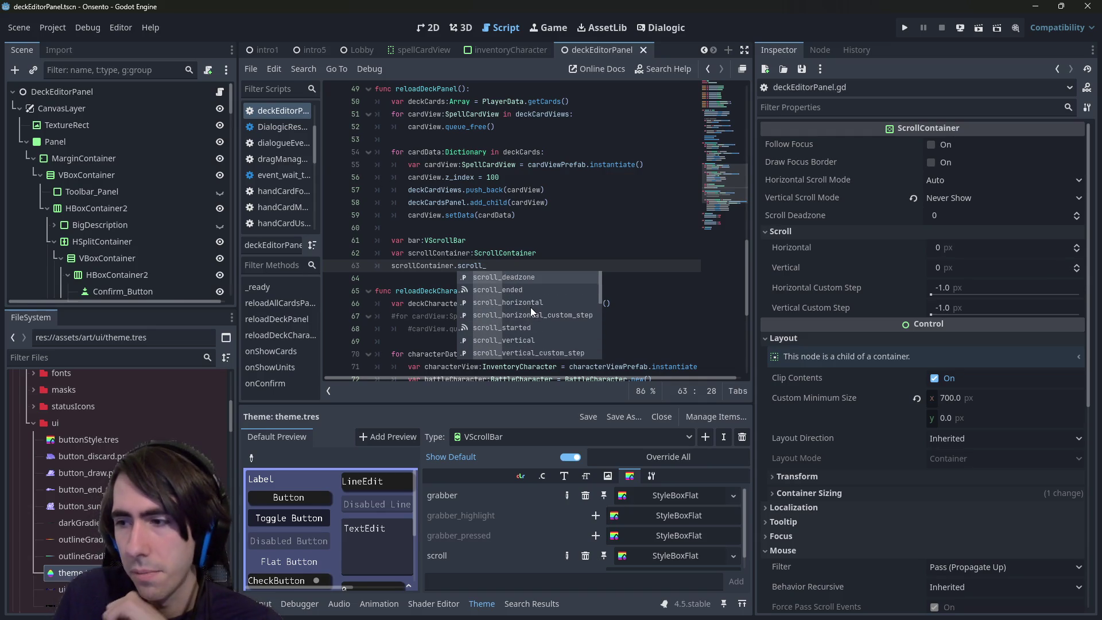
{"action": "key", "text": "ctrl+BackSpace"}
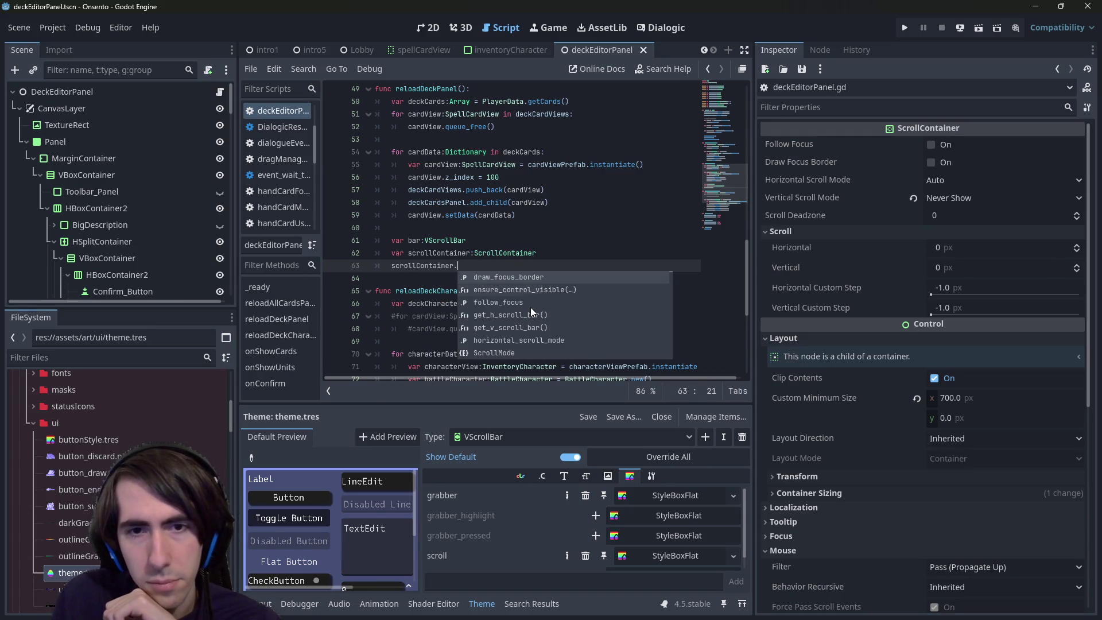
{"action": "scroll", "coordinate": [530, 308], "scroll_direction": "down", "scroll_amount": 5}
{"action": "scroll", "coordinate": [530, 308], "scroll_direction": "down", "scroll_amount": 9}
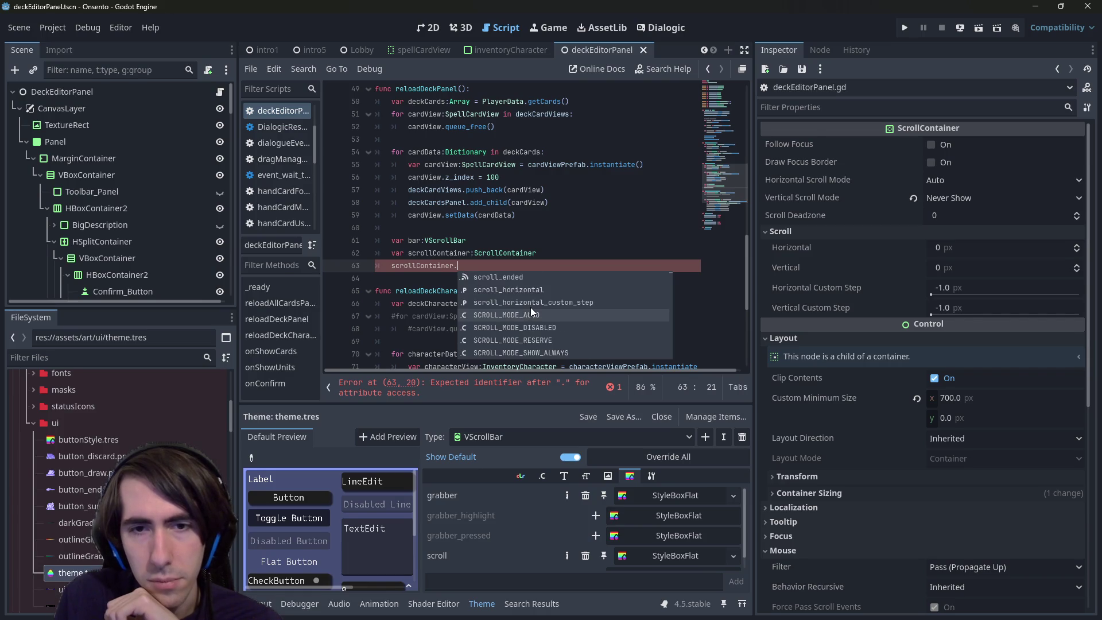
{"action": "scroll", "coordinate": [531, 308], "scroll_direction": "down", "scroll_amount": 8}
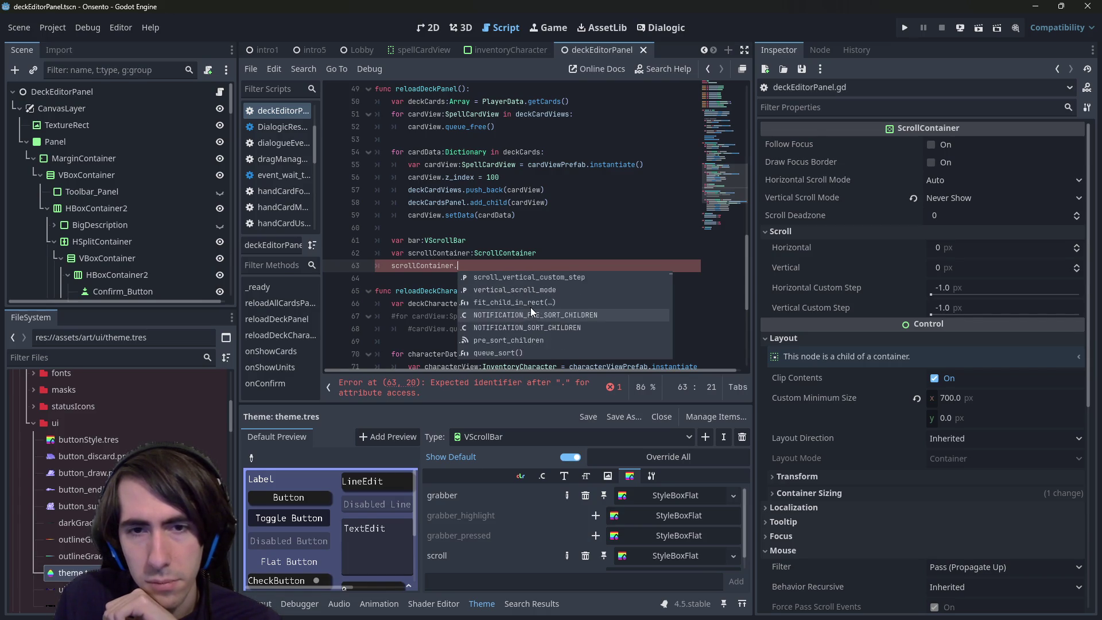
{"action": "scroll", "coordinate": [531, 307], "scroll_direction": "down", "scroll_amount": 5}
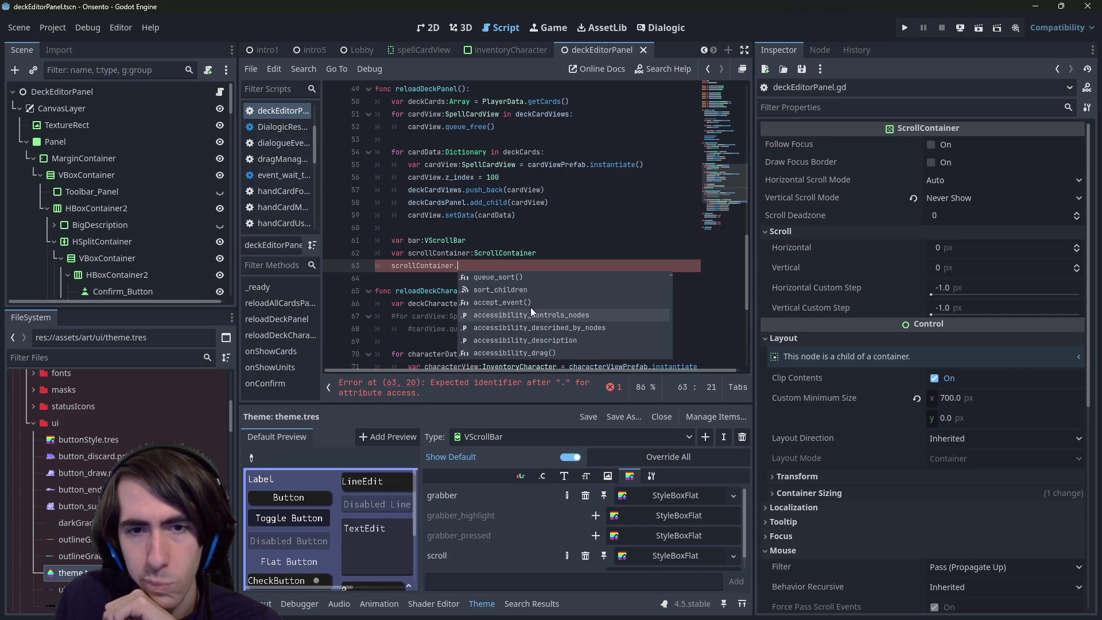
{"action": "left_click", "coordinate": [515, 253], "text": "ctrl"}
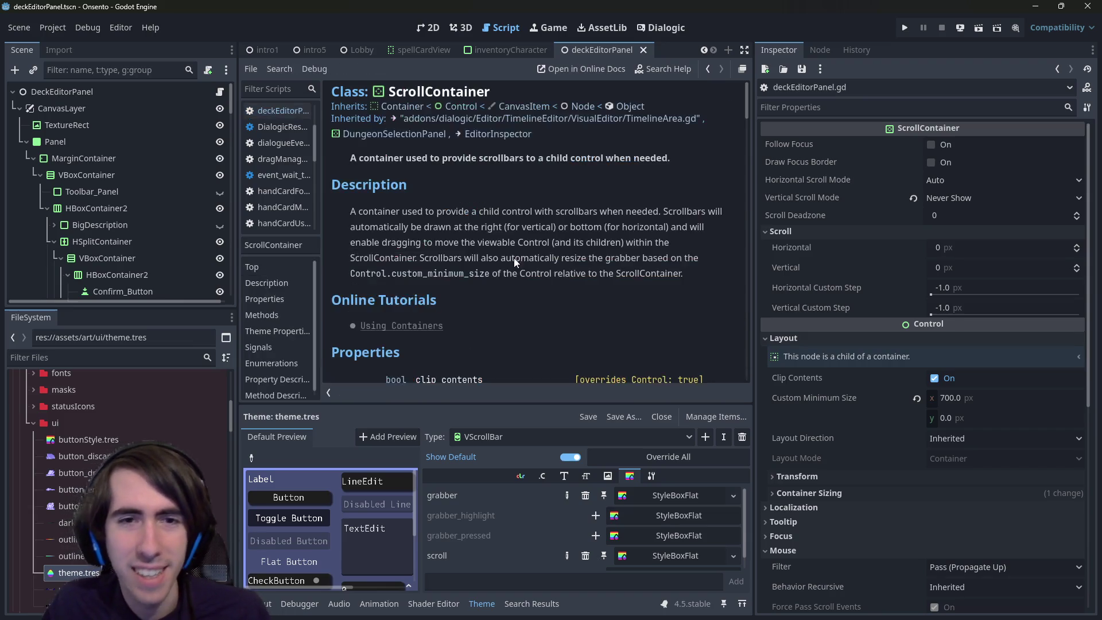
Scroll to the ScrollContainer reference's Properties list, then go back to deckEditorPanel.gd
{"action": "scroll", "coordinate": [500, 237], "scroll_direction": "down", "scroll_amount": 2}
{"action": "scroll", "coordinate": [499, 241], "scroll_direction": "up", "scroll_amount": 2}
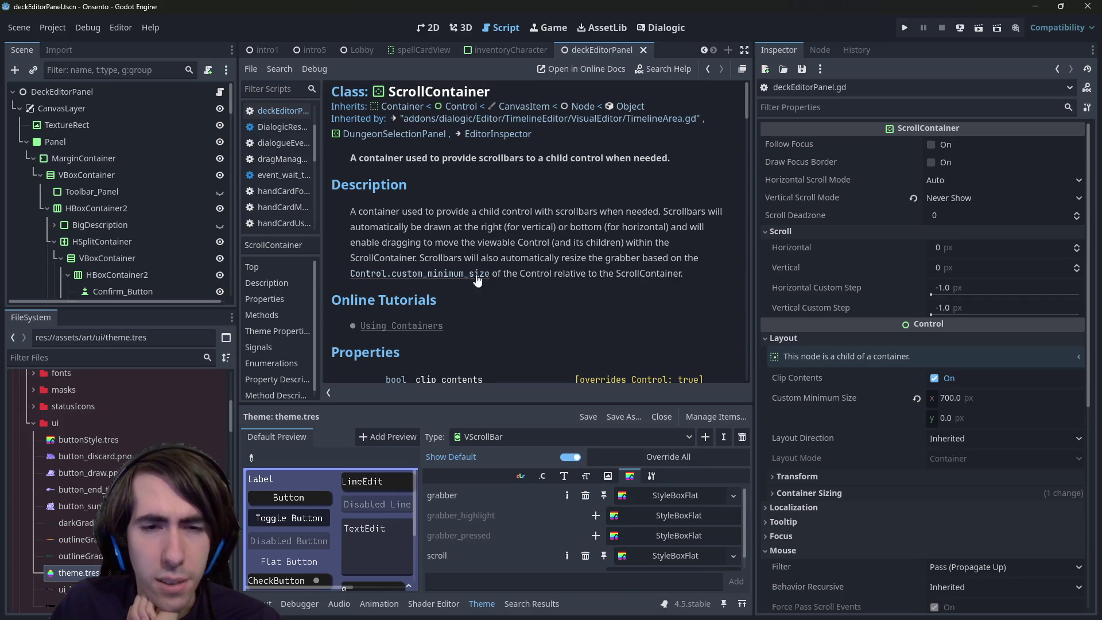
{"action": "scroll", "coordinate": [469, 289], "scroll_direction": "down", "scroll_amount": 4}
{"action": "scroll", "coordinate": [469, 289], "scroll_direction": "down", "scroll_amount": 1}
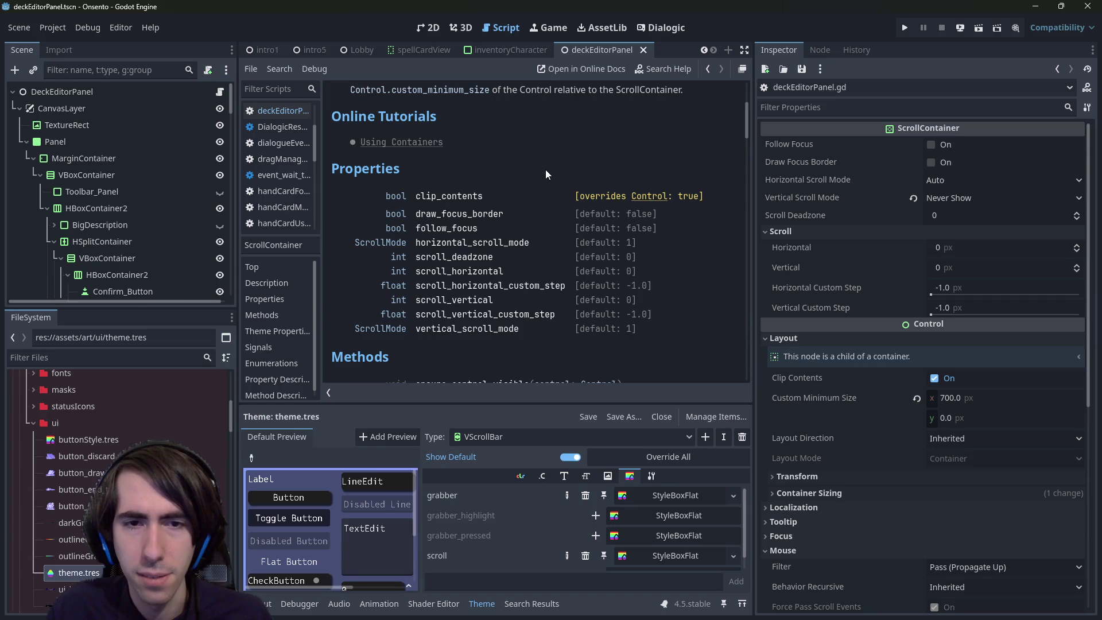
{"action": "key", "text": "alt+Left"}
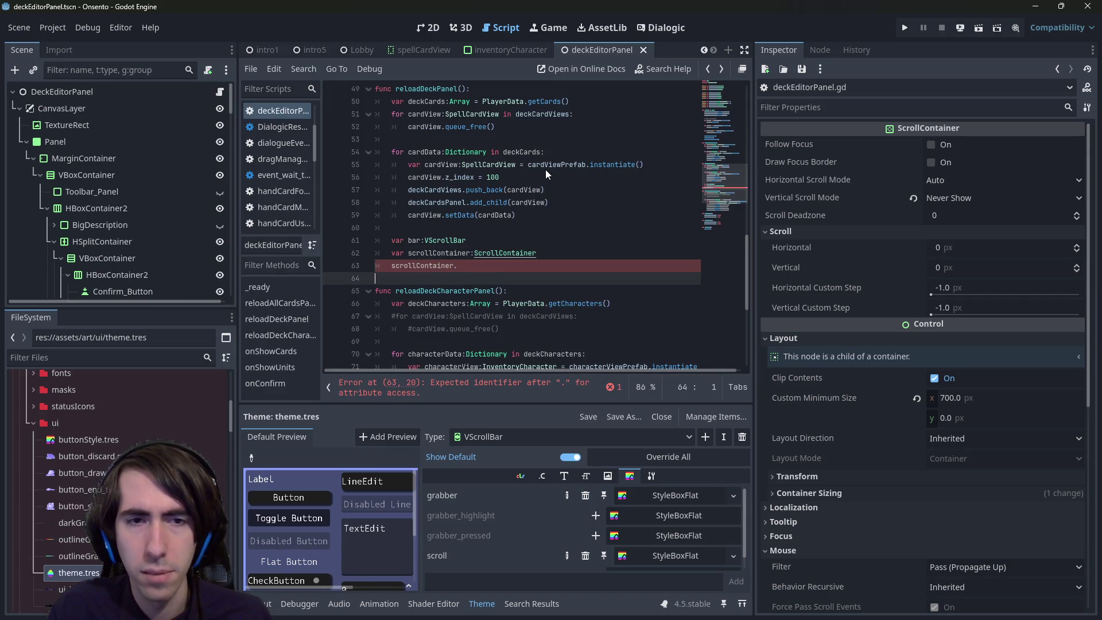
Complete line 63 as `scrollContainer.scroll_vertical =` and glance at the ScrollContainer docs
{"action": "key", "text": "Up"}
{"action": "type", "text": "scroll_ve"}
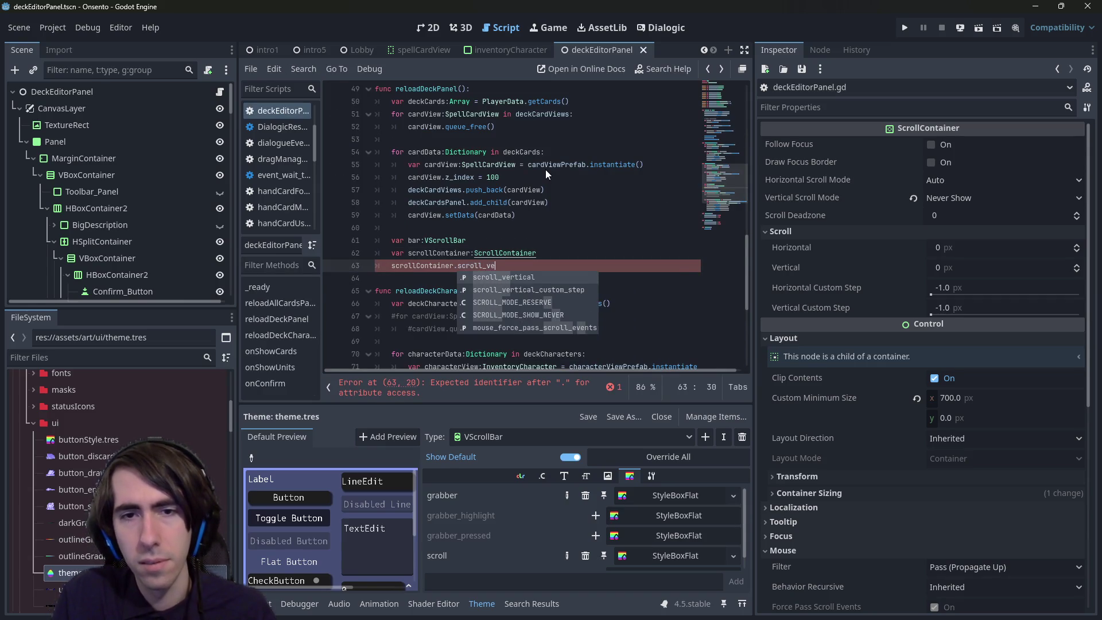
{"action": "type", "text": "rtical ="}
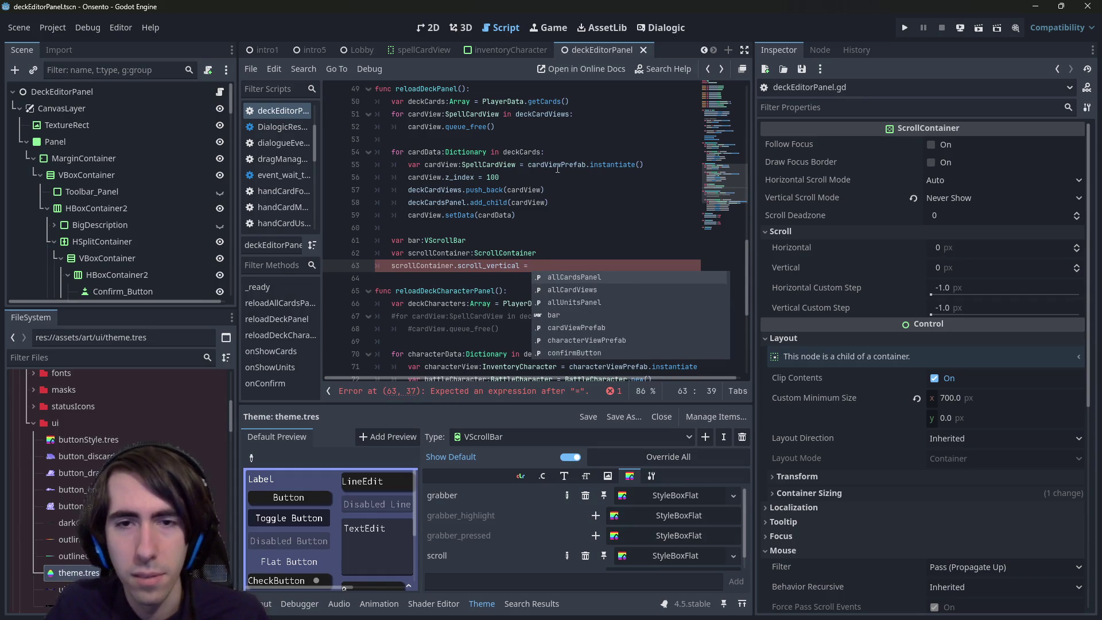
{"action": "left_click", "coordinate": [496, 253], "text": "ctrl"}
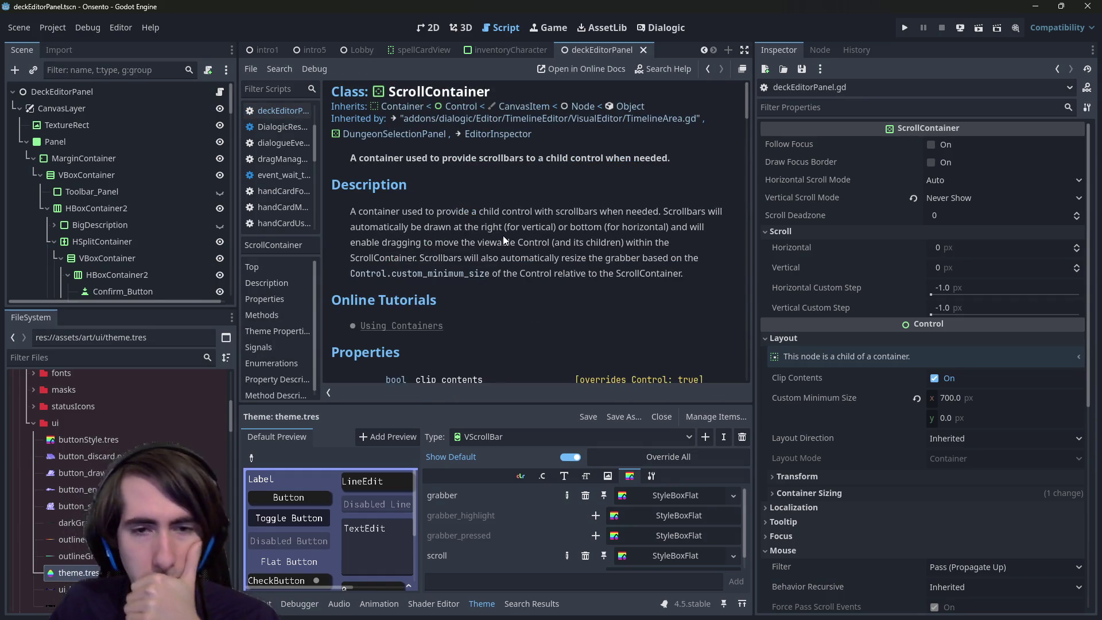
{"action": "scroll", "coordinate": [477, 250], "scroll_direction": "down", "scroll_amount": 5}
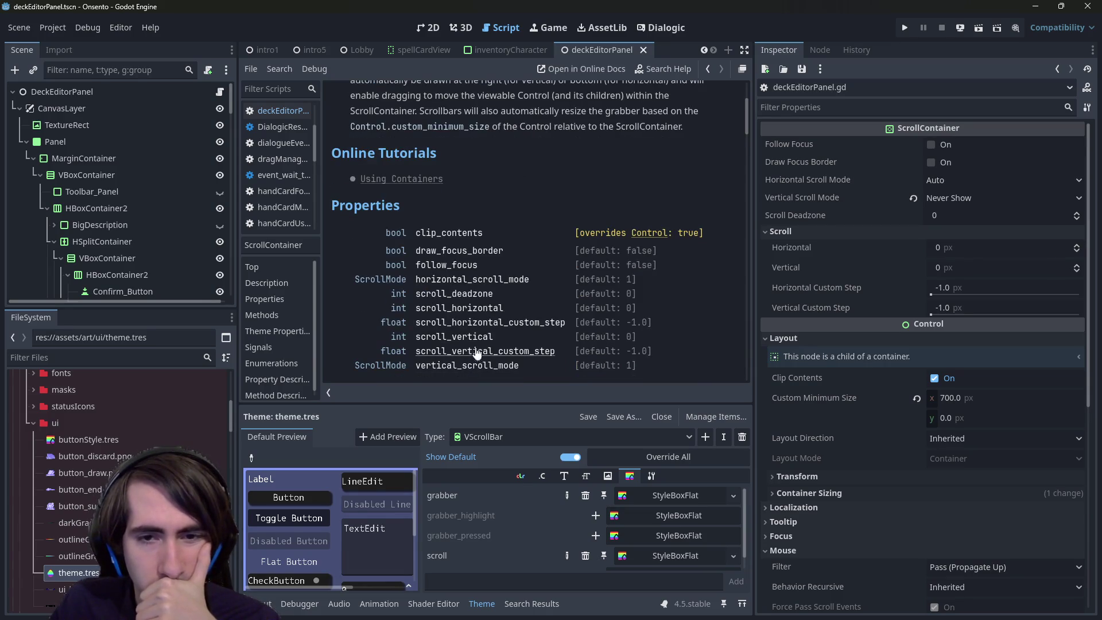
{"action": "key", "text": "alt+Left"}
{"action": "key", "text": "alt+Left"}
{"action": "key", "text": "alt+Left"}
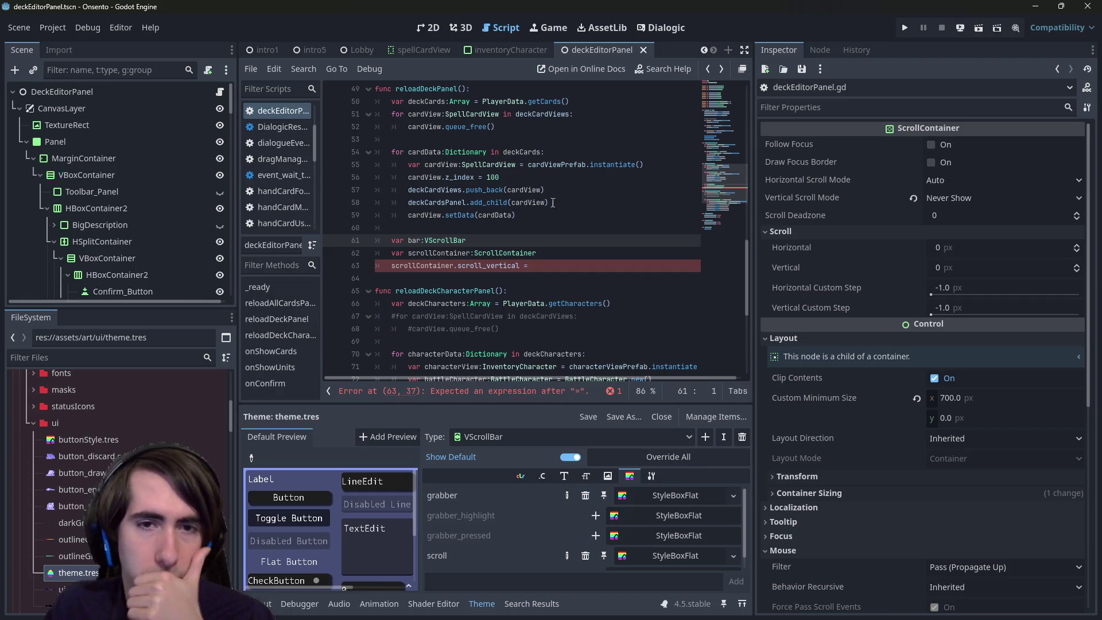
Open the scroll_vertical documentation from line 63
{"action": "left_click", "coordinate": [585, 267]}
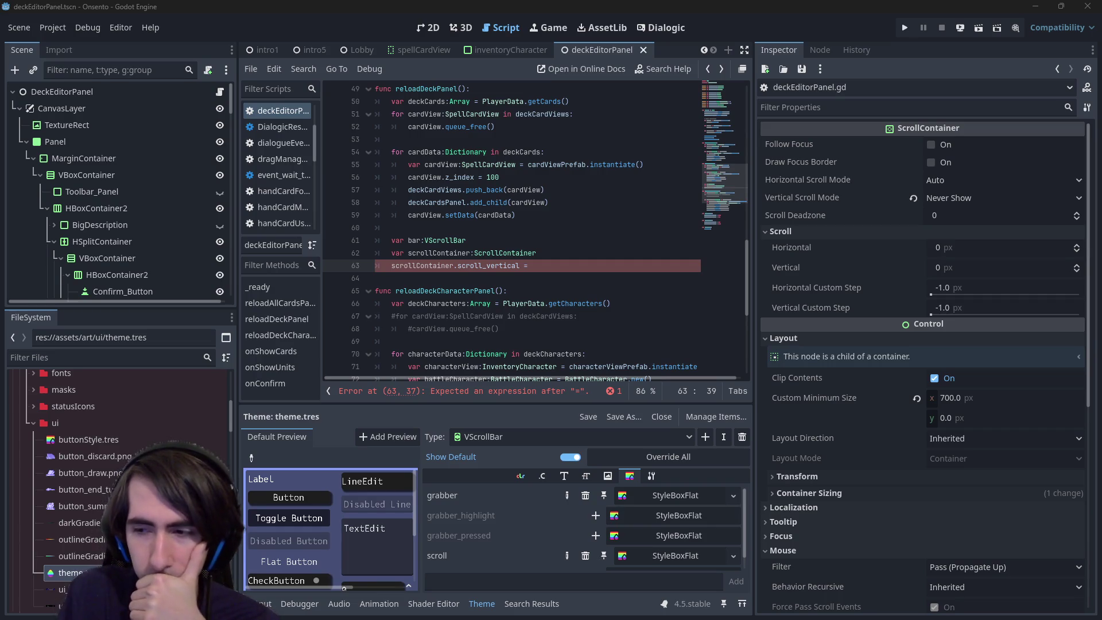
{"action": "key", "text": "alt+Tab"}
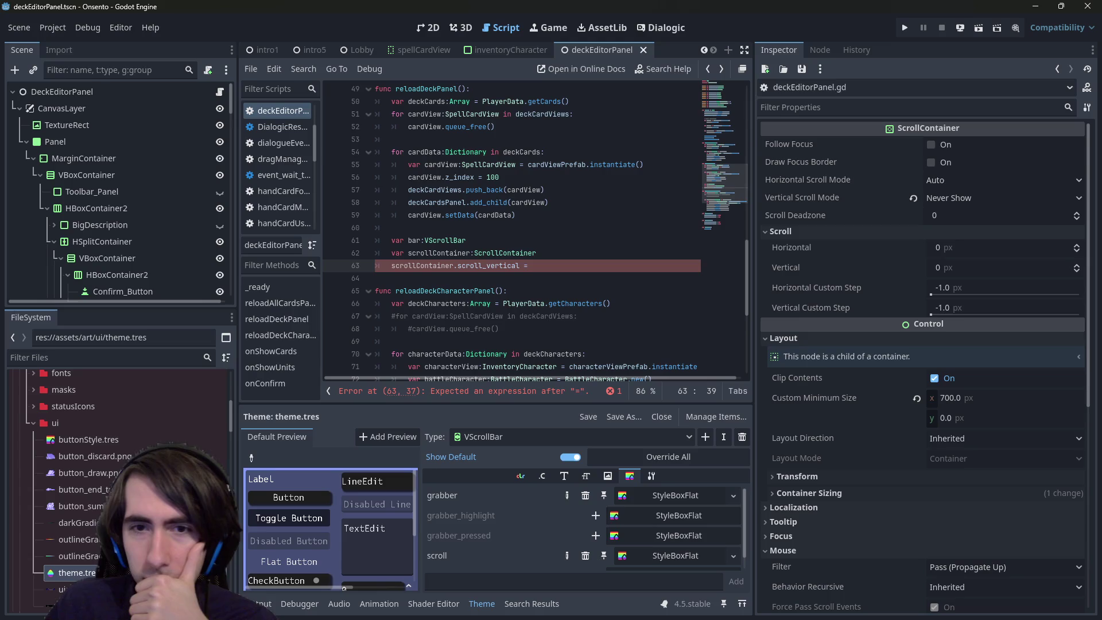
{"action": "key", "text": "alt+Tab"}
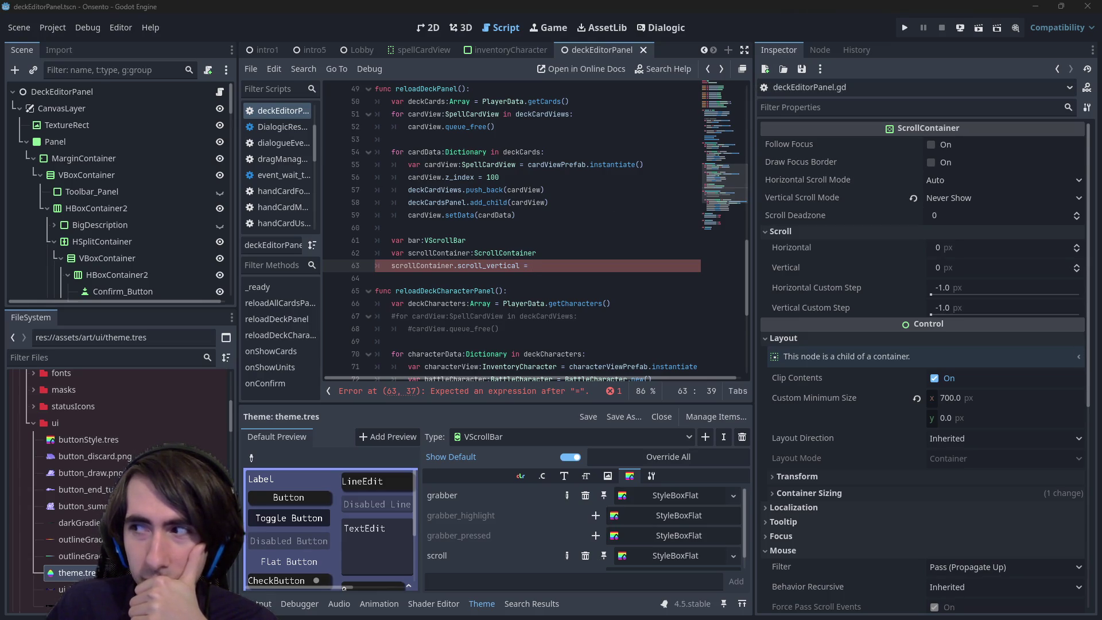
{"action": "key", "text": "alt+Tab"}
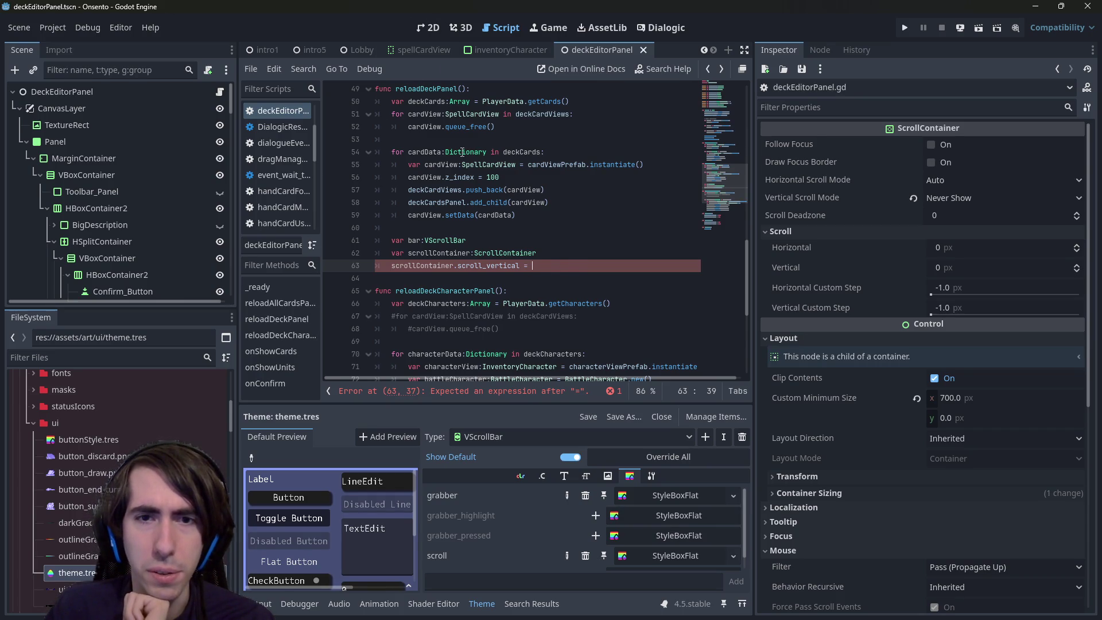
{"action": "left_click", "coordinate": [497, 267], "text": "ctrl"}
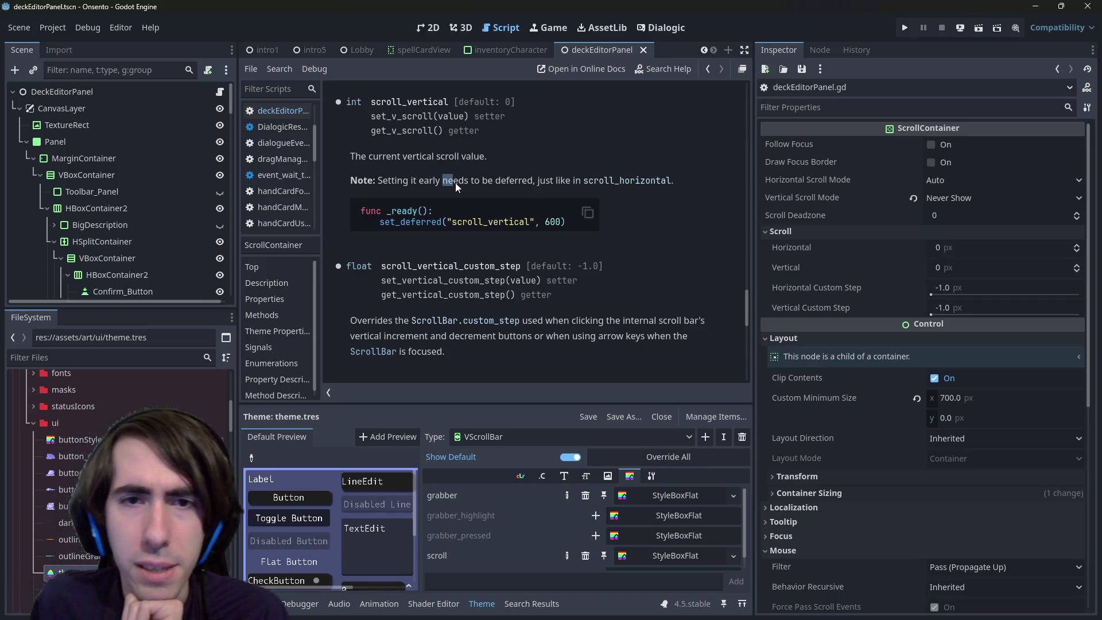
Read the scroll_vertical notes, then view the deck card grid in 2D
{"action": "scroll", "coordinate": [472, 179], "scroll_direction": "down", "scroll_amount": 6}
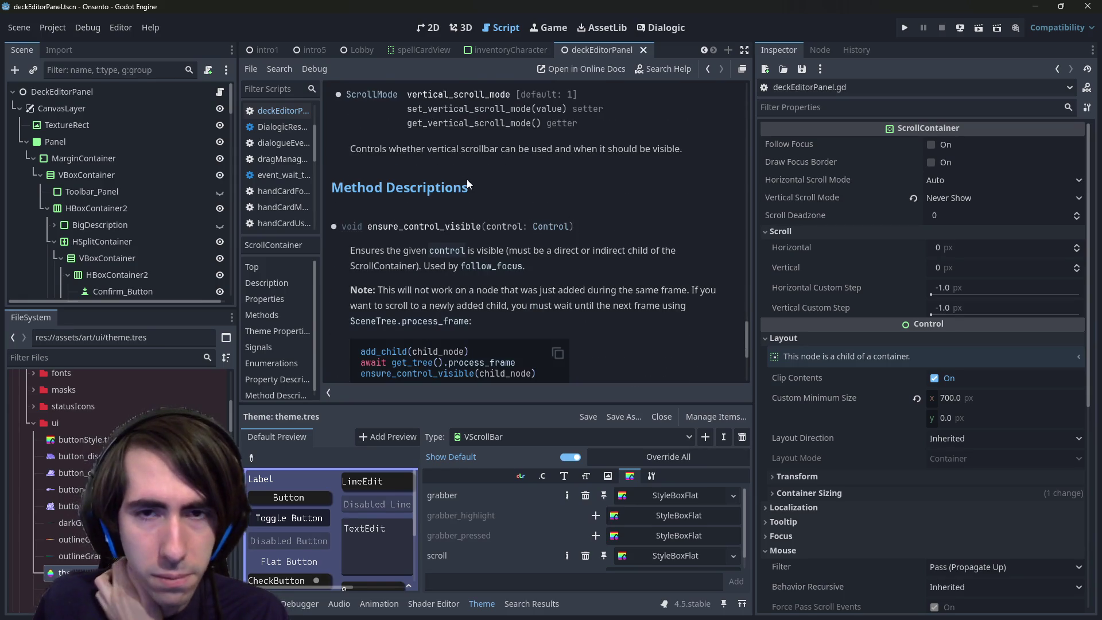
{"action": "scroll", "coordinate": [464, 179], "scroll_direction": "up", "scroll_amount": 5}
{"action": "scroll", "coordinate": [463, 177], "scroll_direction": "up", "scroll_amount": 1}
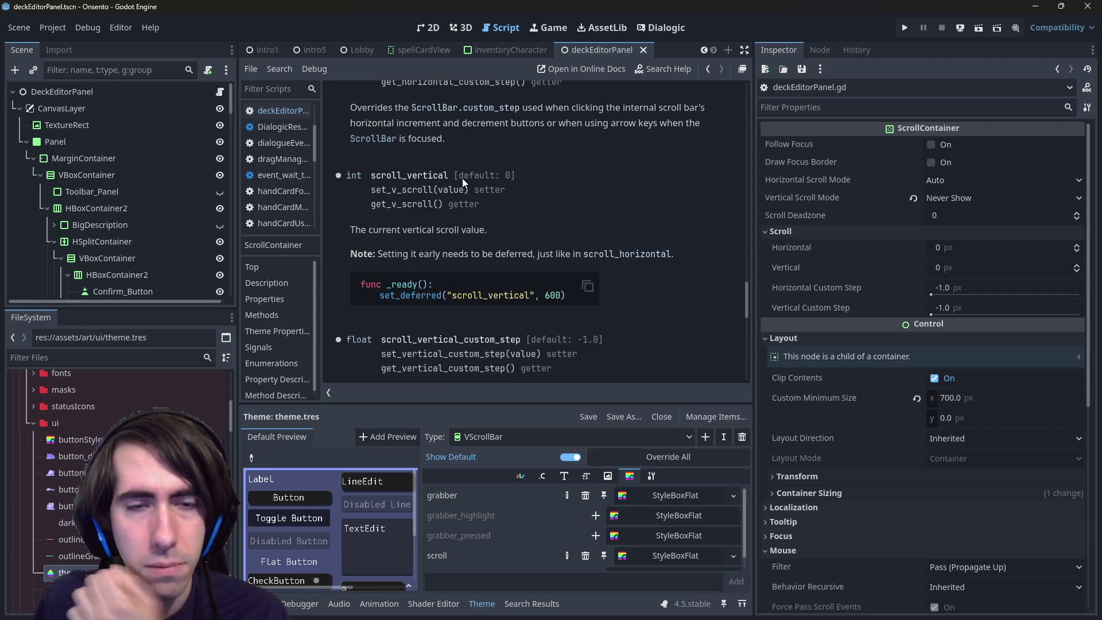
{"action": "left_click", "coordinate": [425, 29]}
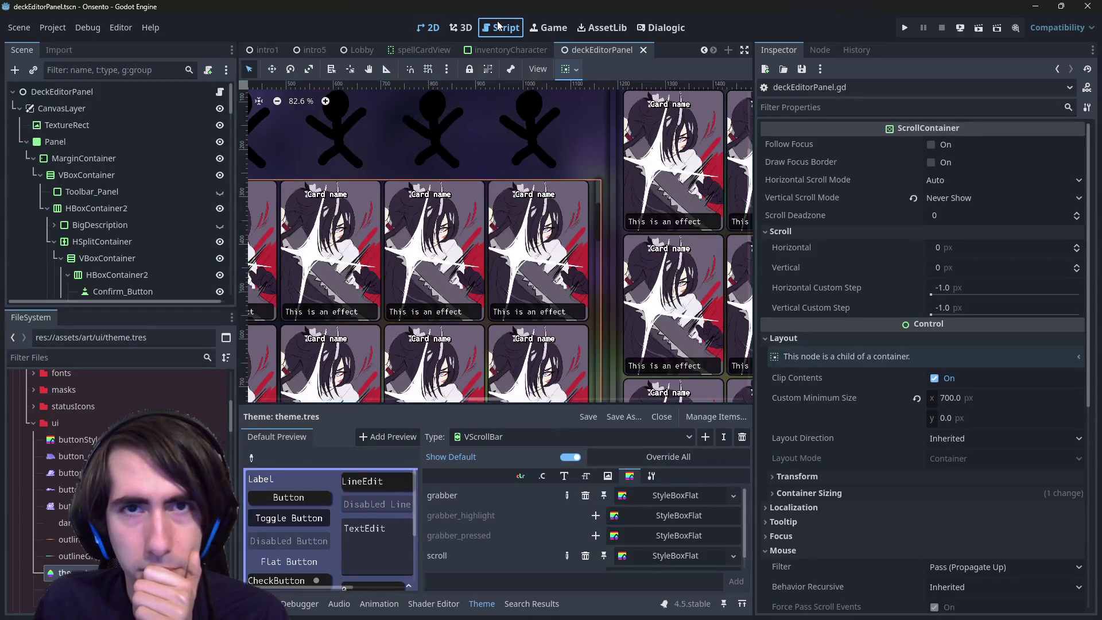
Return to deckEditorPanel.gd and open a new line below the commented-out code
{"action": "left_click", "coordinate": [500, 27]}
{"action": "key", "text": "alt+Left"}
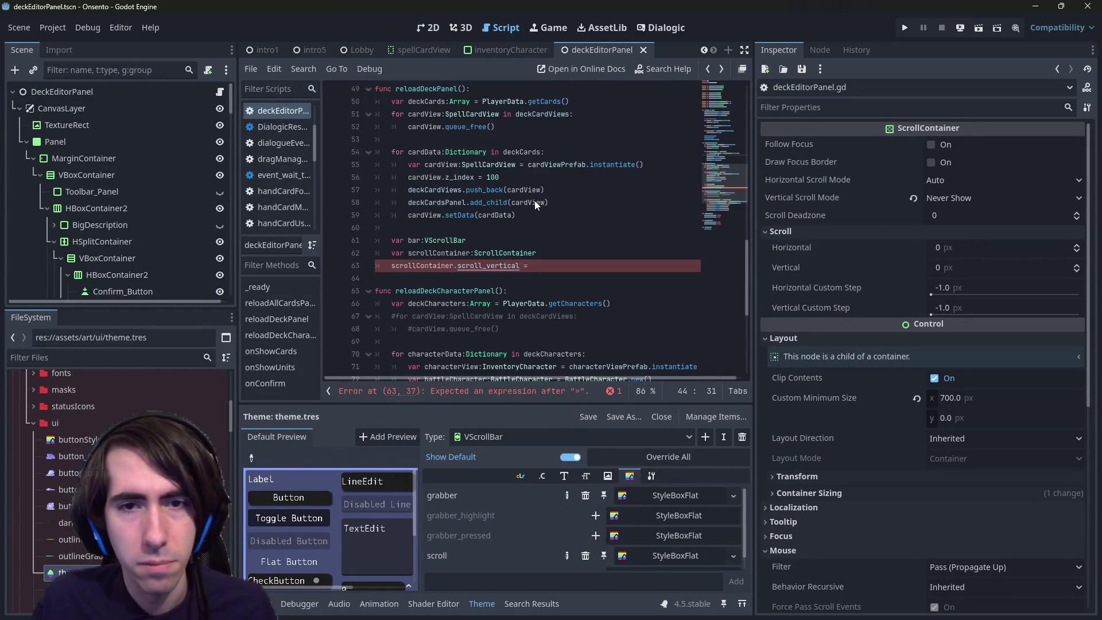
{"action": "scroll", "coordinate": [534, 201], "scroll_direction": "up", "scroll_amount": 1}
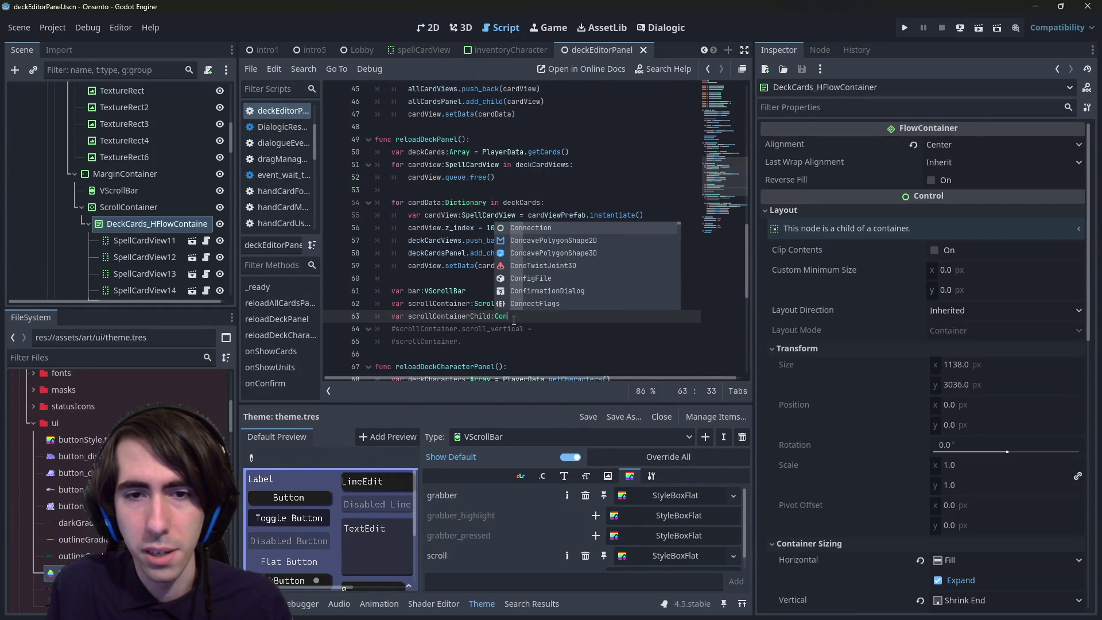
{"action": "type", "text": "tainer"}
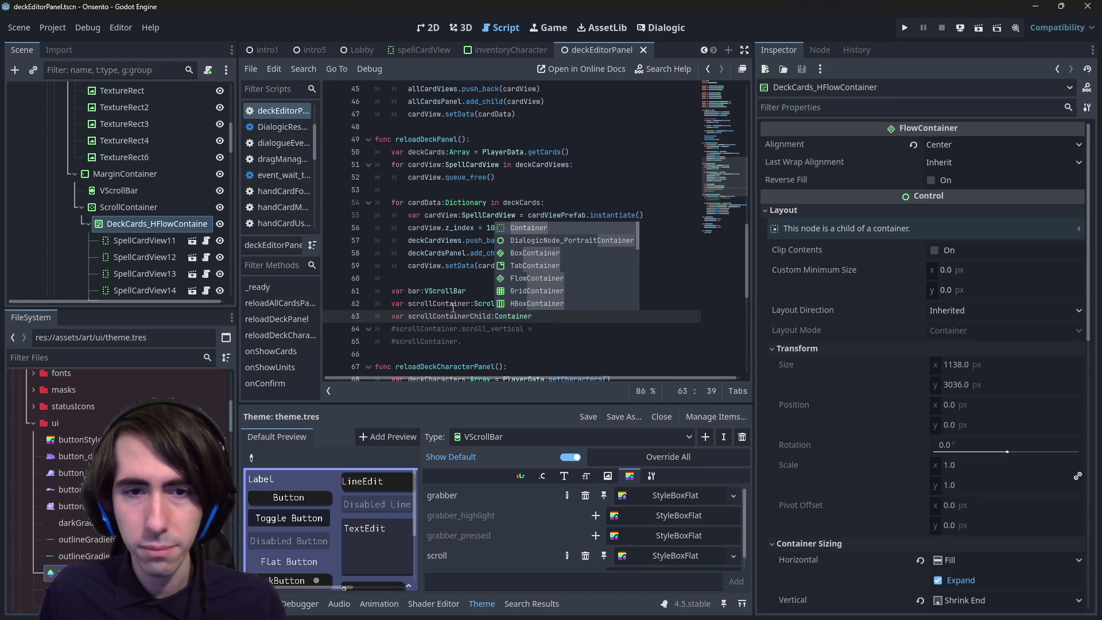
{"action": "double_click", "coordinate": [414, 293]}
{"action": "left_click", "coordinate": [507, 345]}
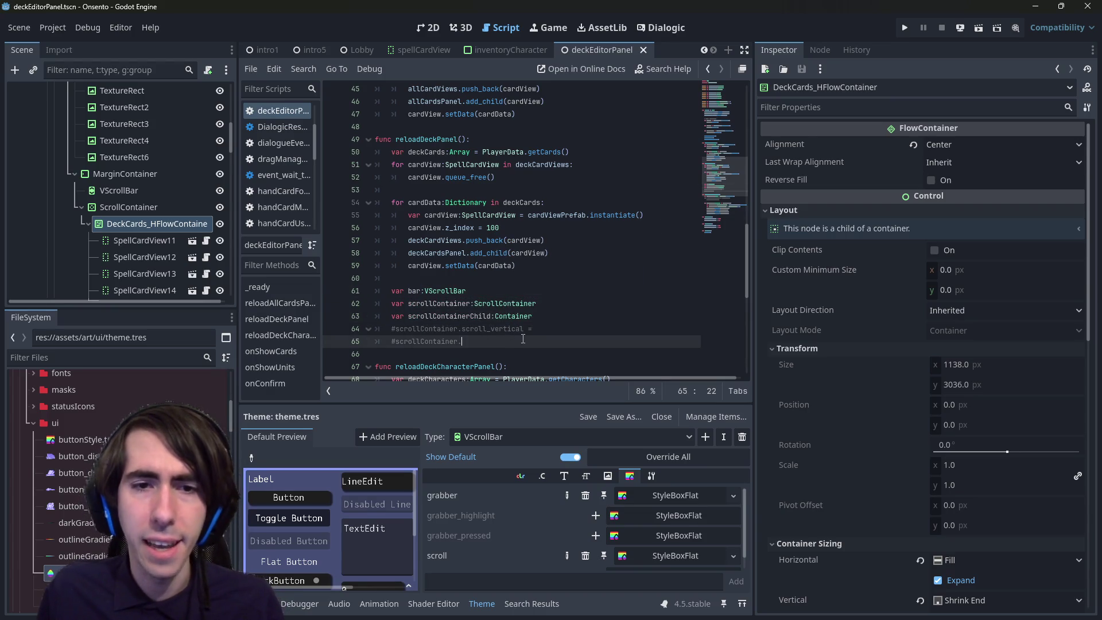
{"action": "key", "text": "Return"}
Add `bar.min_value` and `bar.max_value` lines in reloadDeckPanel
{"action": "type", "text": "bar.min_value = 0"}
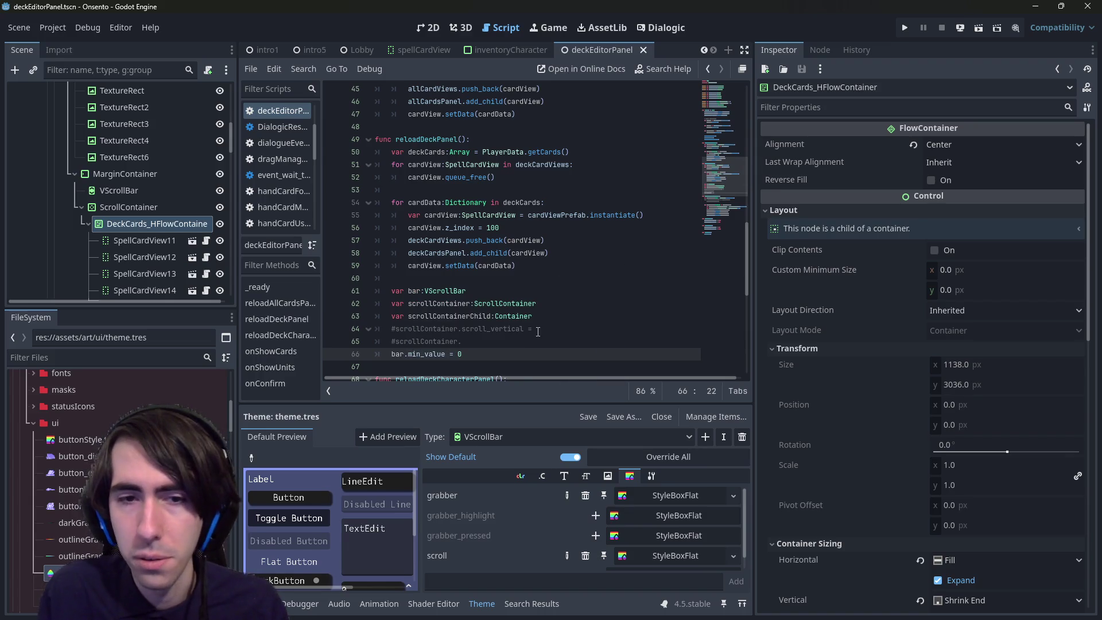
{"action": "key", "text": "End"}
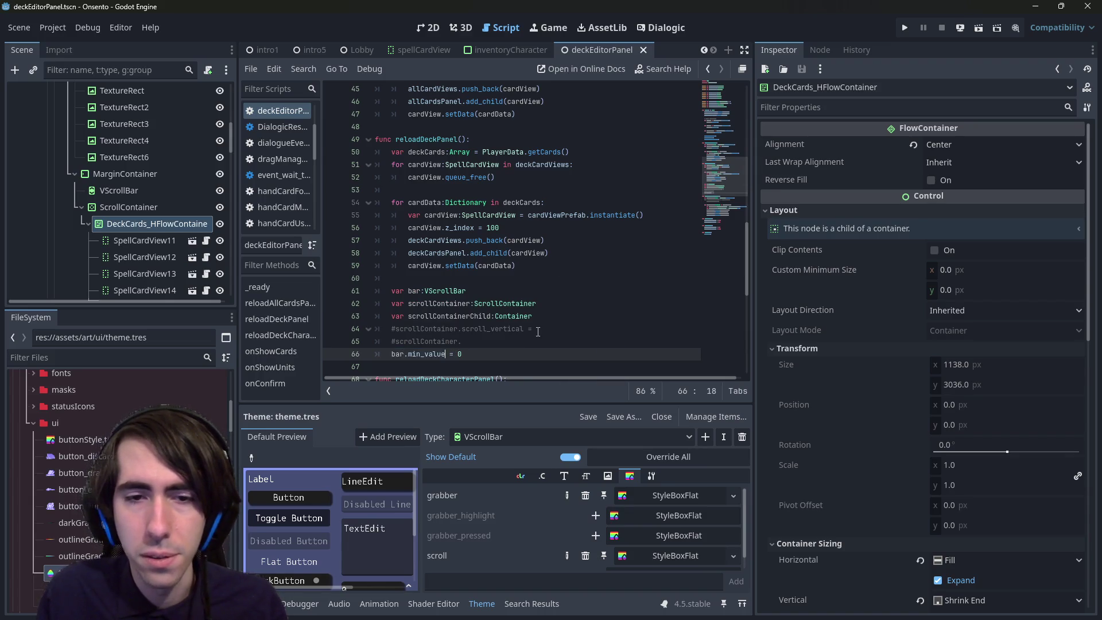
{"action": "key", "text": "Return"}
{"action": "type", "text": "bar.min_value"}
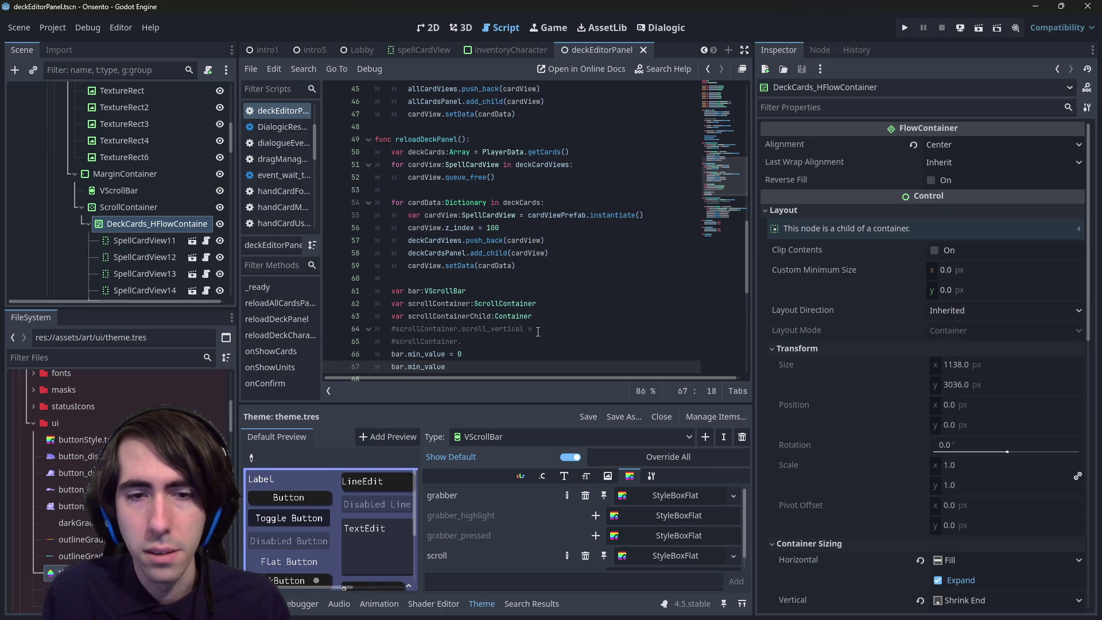
{"action": "key", "text": "ctrl+BackSpace"}
{"action": "type", "text": "max_value"}
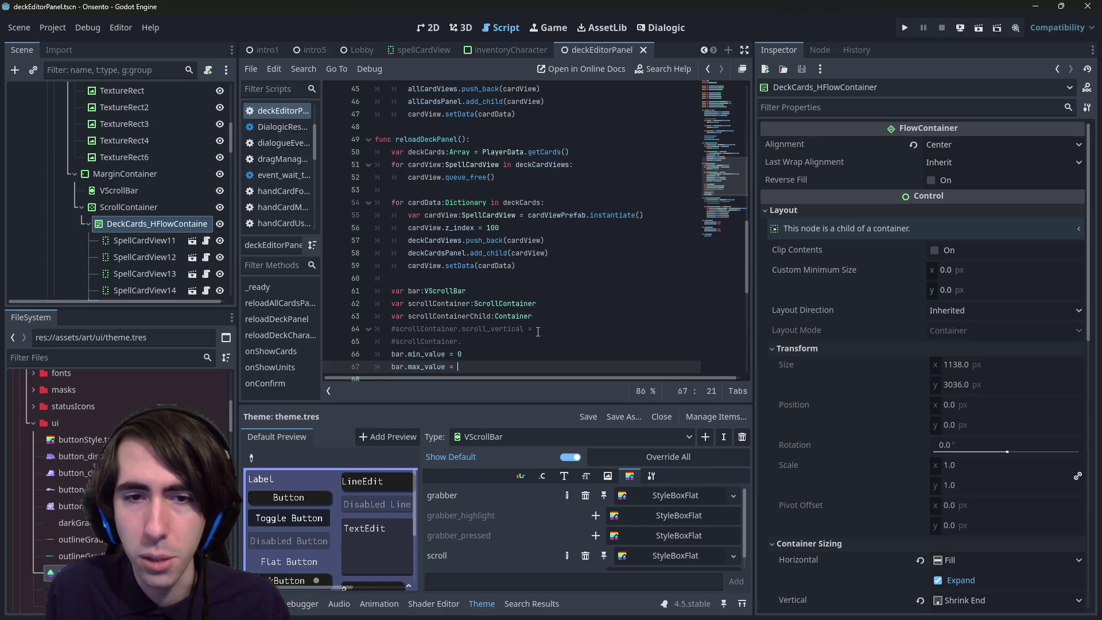
Set bar.max_value to scrollContainerChild.size.y
{"action": "scroll", "coordinate": [439, 273], "scroll_direction": "down", "scroll_amount": 1}
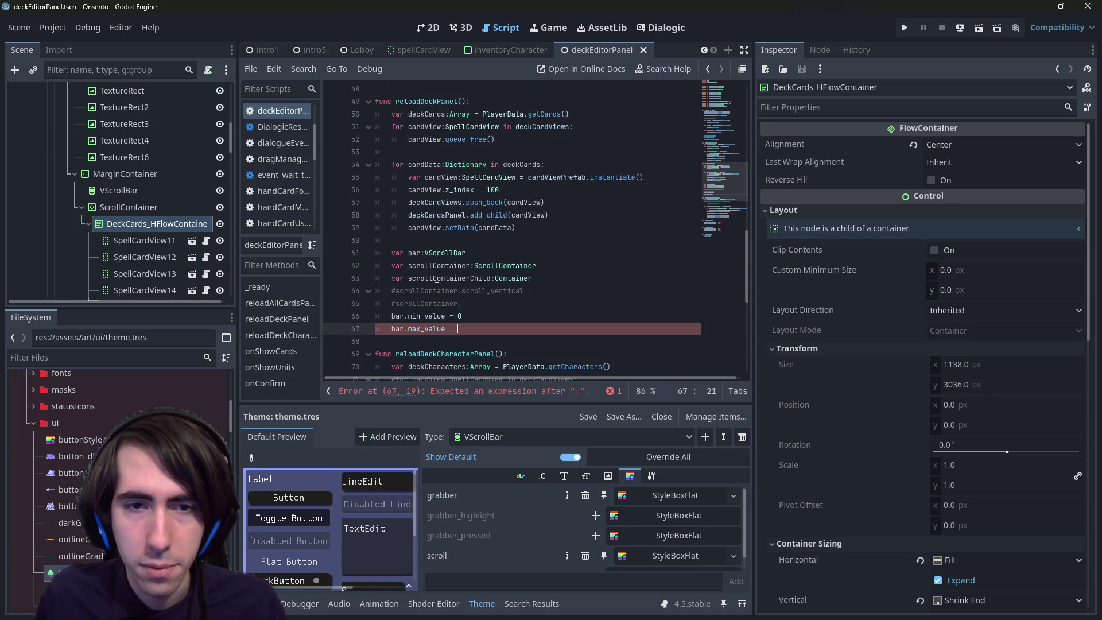
{"action": "double_click", "coordinate": [437, 278]}
{"action": "key", "text": "ctrl+c"}
{"action": "left_click", "coordinate": [504, 327]}
{"action": "key", "text": "ctrl+v"}
{"action": "type", "text": ".siz"}
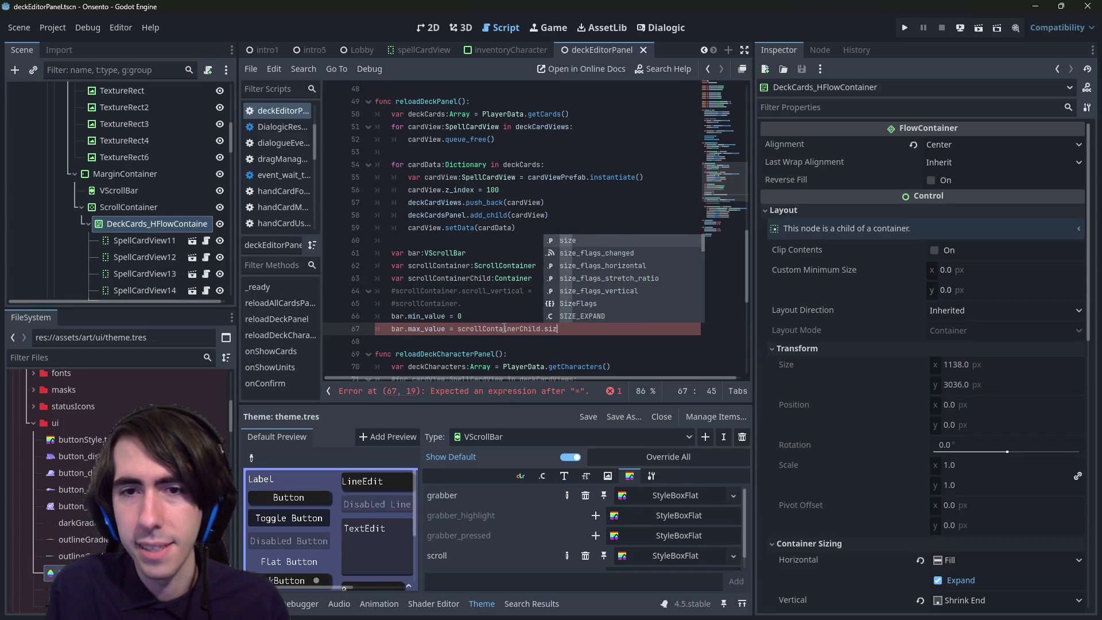
{"action": "type", "text": "e.y"}
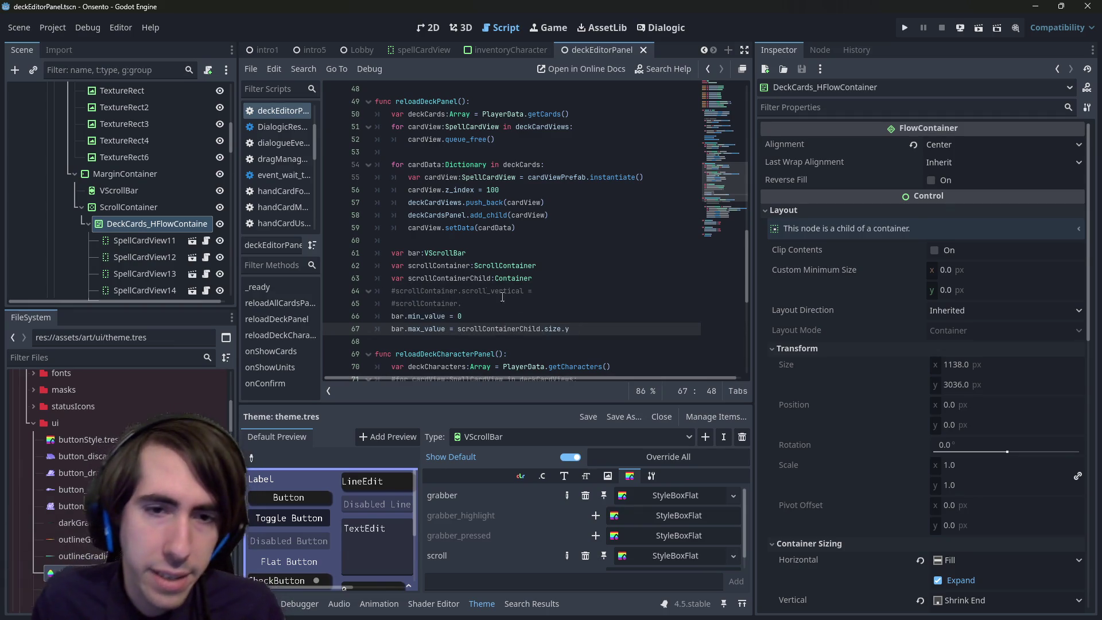
Add `scrollContainer.scroll_vertical_custom_step = bar.value`, then view the 2D scene
{"action": "double_click", "coordinate": [439, 278]}
{"action": "double_click", "coordinate": [438, 265]}
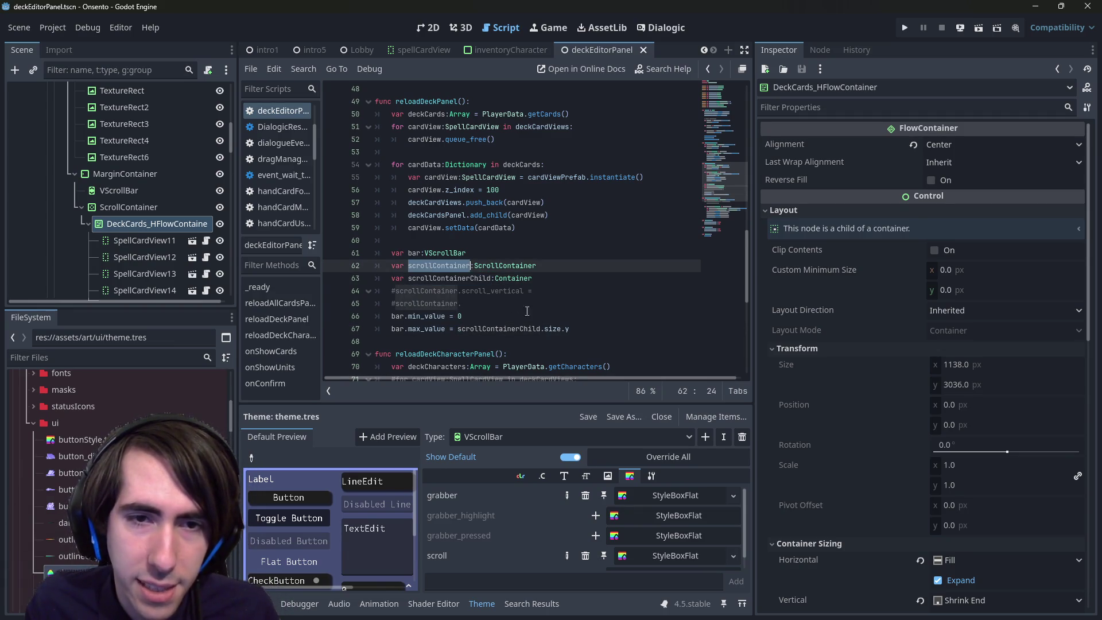
{"action": "left_click", "coordinate": [582, 326]}
{"action": "key", "text": "Return"}
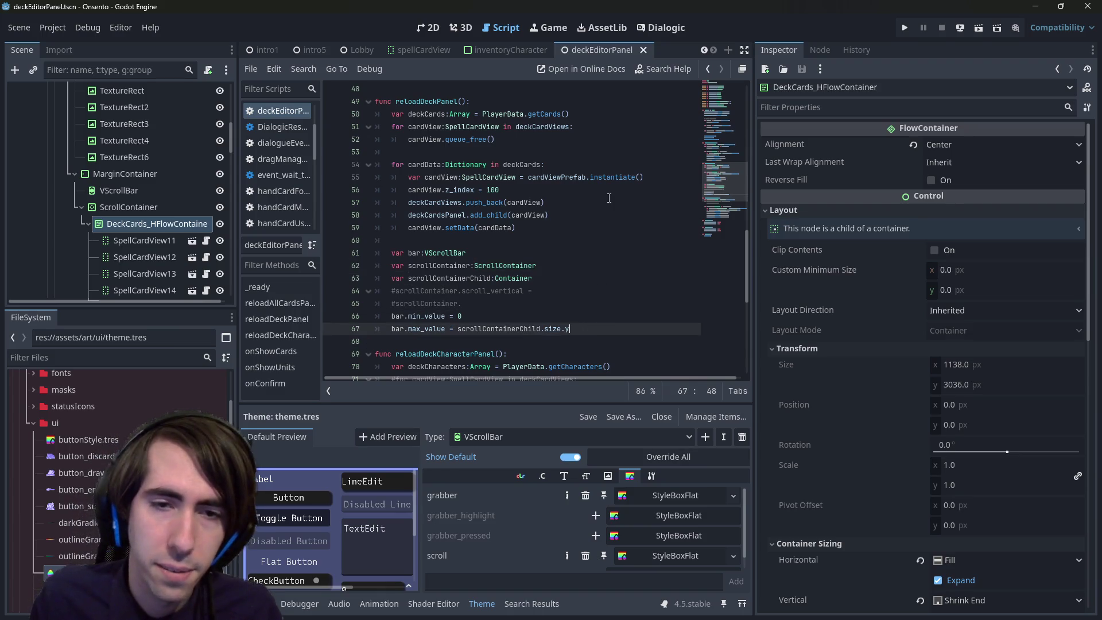
{"action": "type", "text": "scrollContainer.sc"}
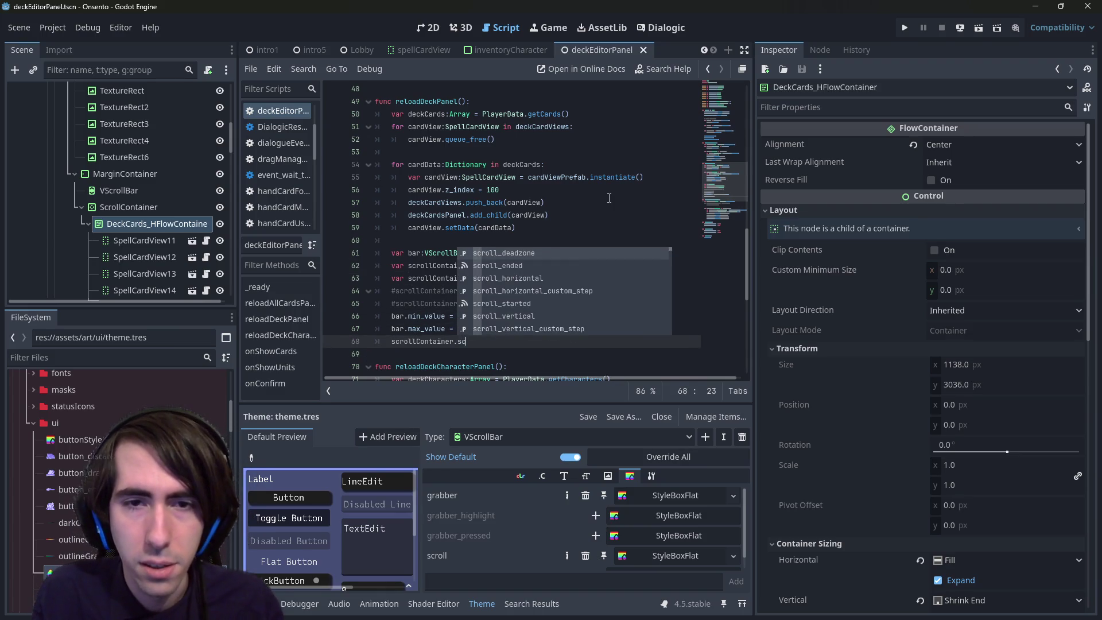
{"action": "type", "text": "roll_vect"}
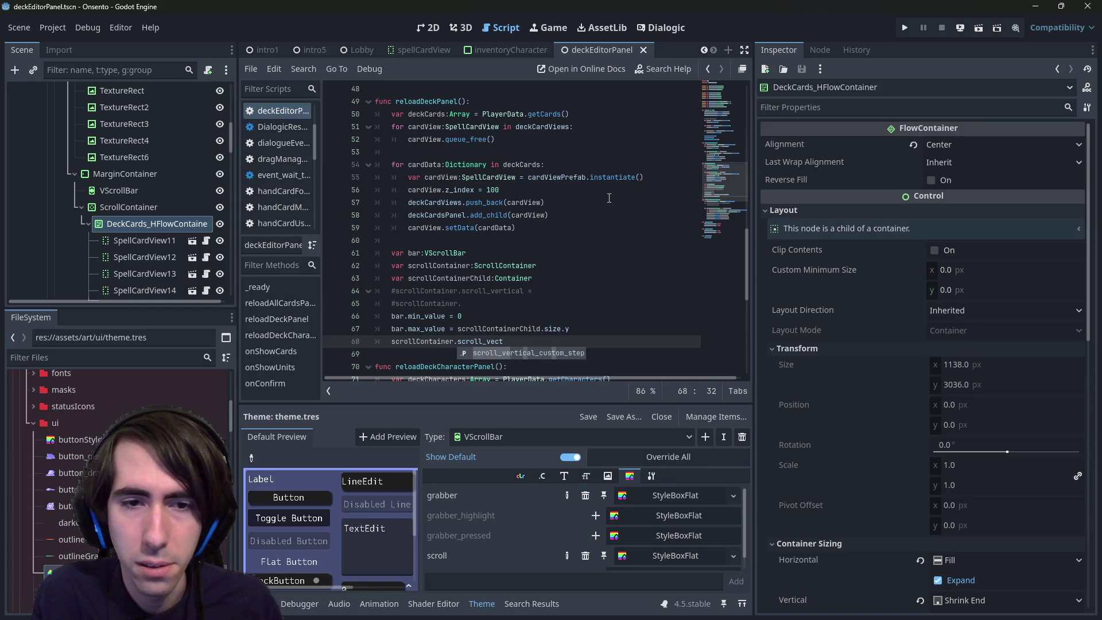
{"action": "key", "text": "Return"}
{"action": "type", "text": "bar."}
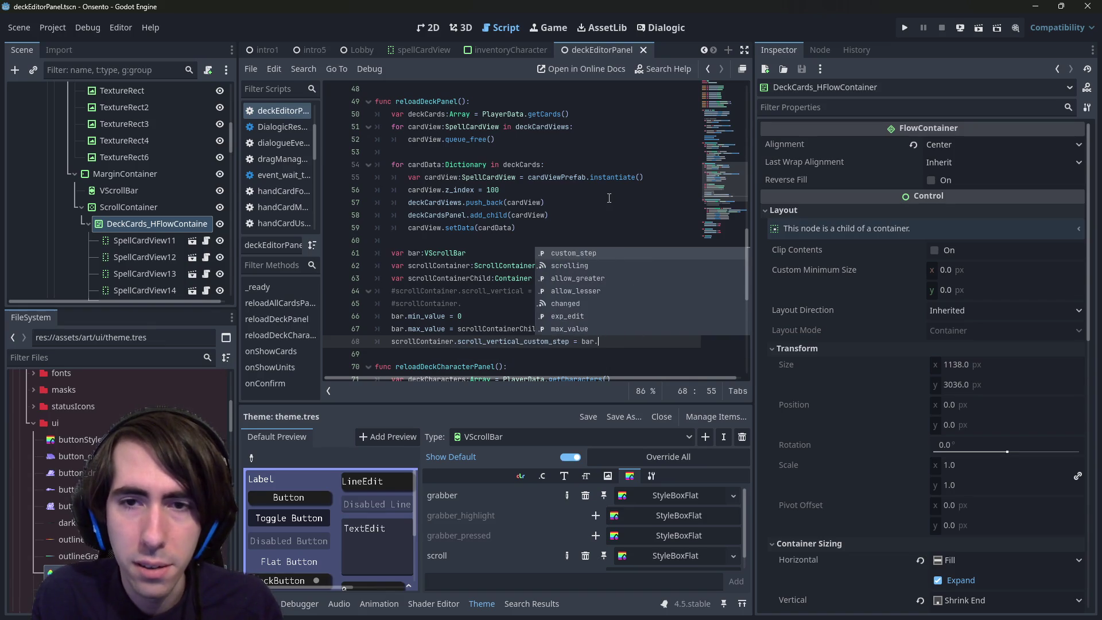
{"action": "type", "text": "scroll"}
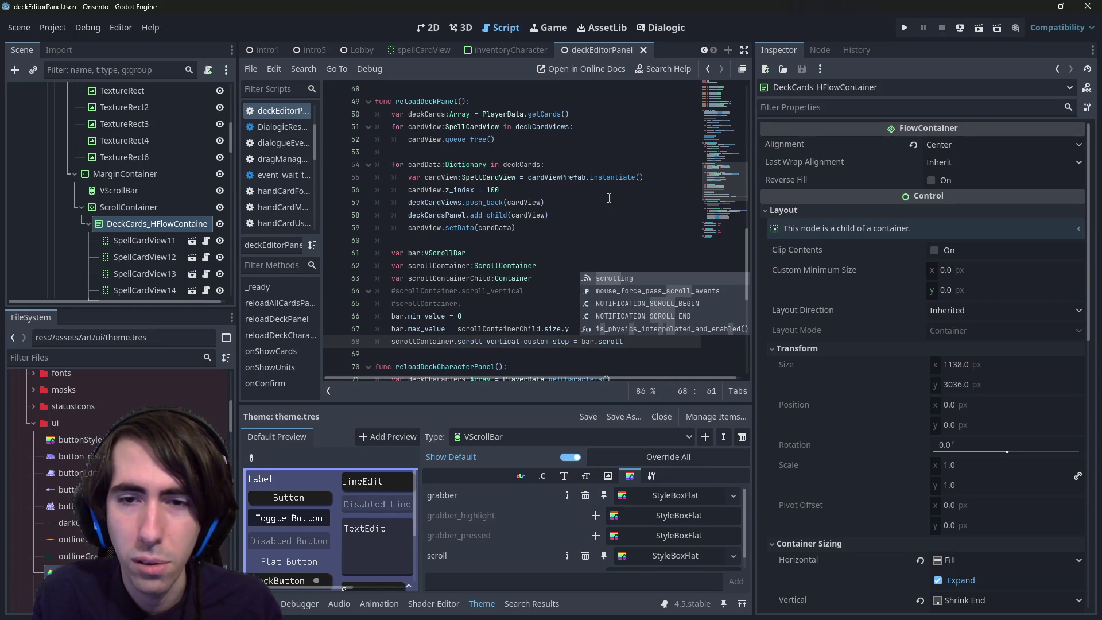
{"action": "key", "text": "BackSpace"}
{"action": "key", "text": "BackSpace"}
{"action": "key", "text": "BackSpace"}
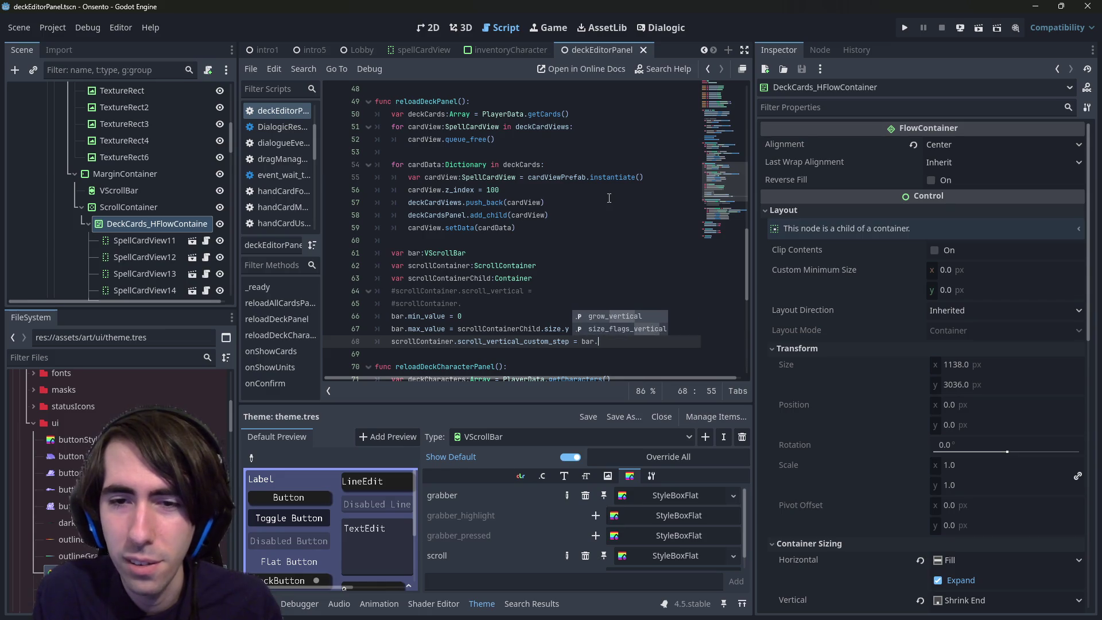
{"action": "type", "text": "value"}
{"action": "key", "text": "Return"}
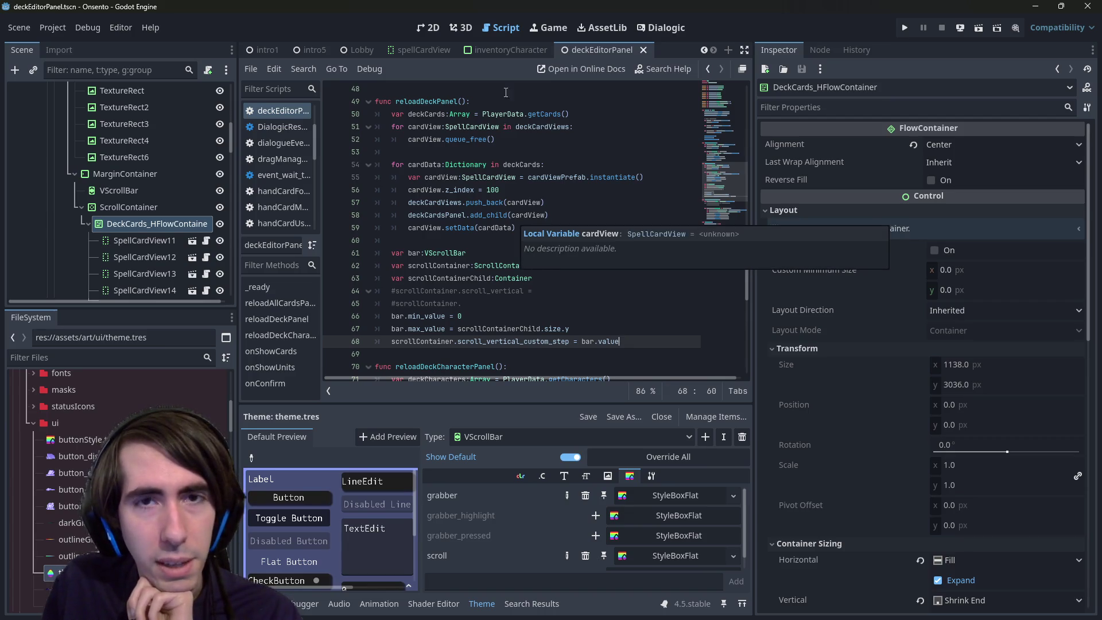
{"action": "left_click", "coordinate": [430, 28]}
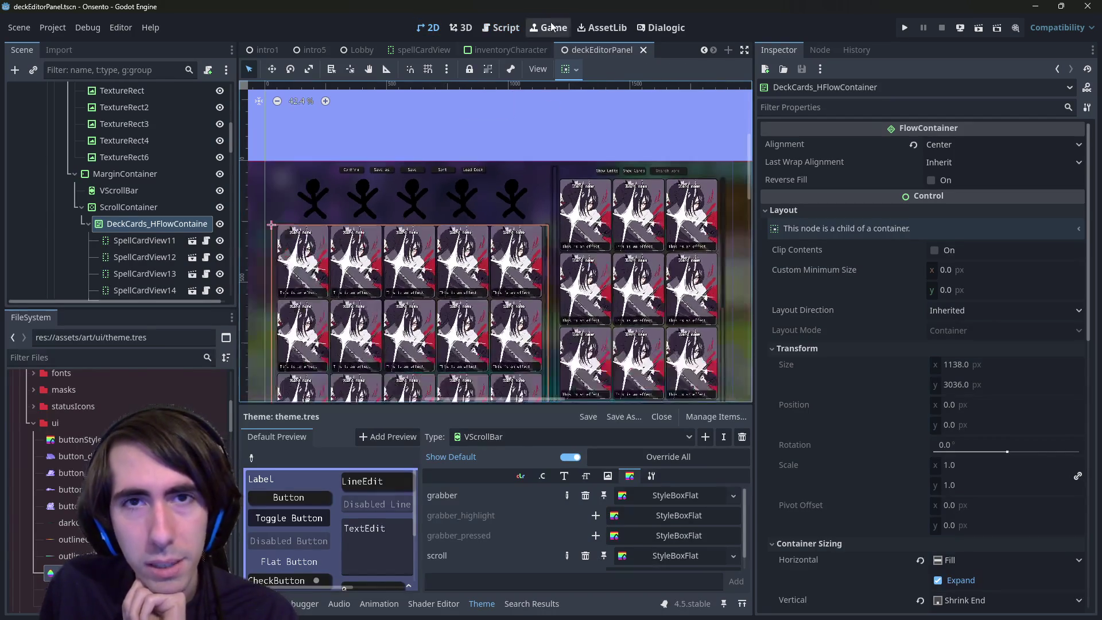
Return to the script and place the cursor at the end of line 65
{"action": "left_click", "coordinate": [514, 26]}
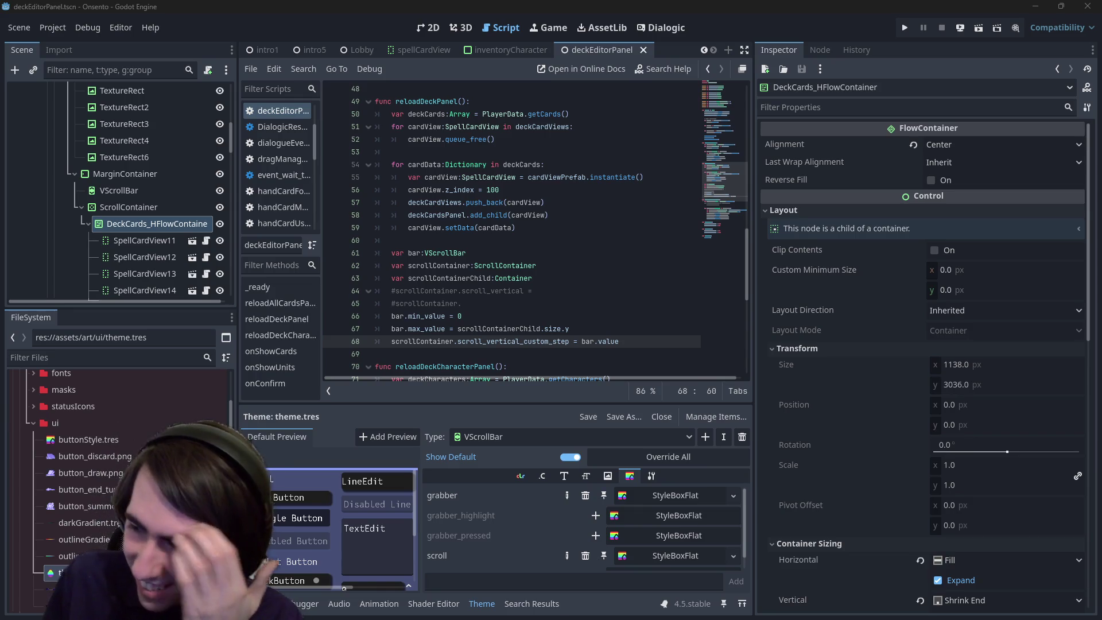
{"action": "left_click", "coordinate": [656, 343]}
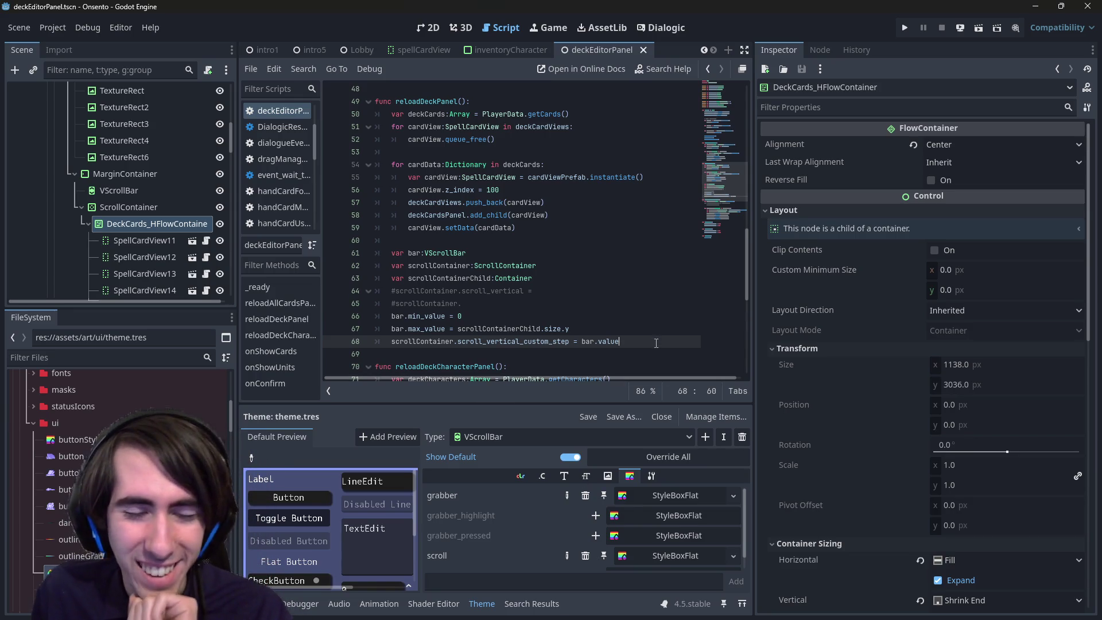
{"action": "left_click", "coordinate": [509, 301]}
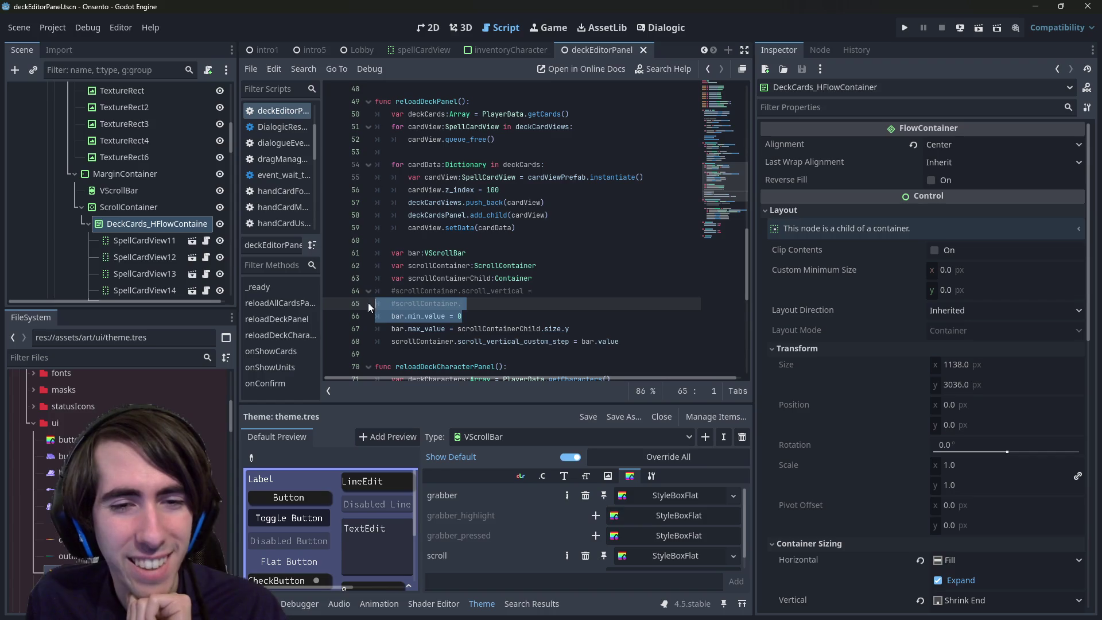
{"action": "scroll", "coordinate": [143, 207], "scroll_direction": "down", "scroll_amount": 5}
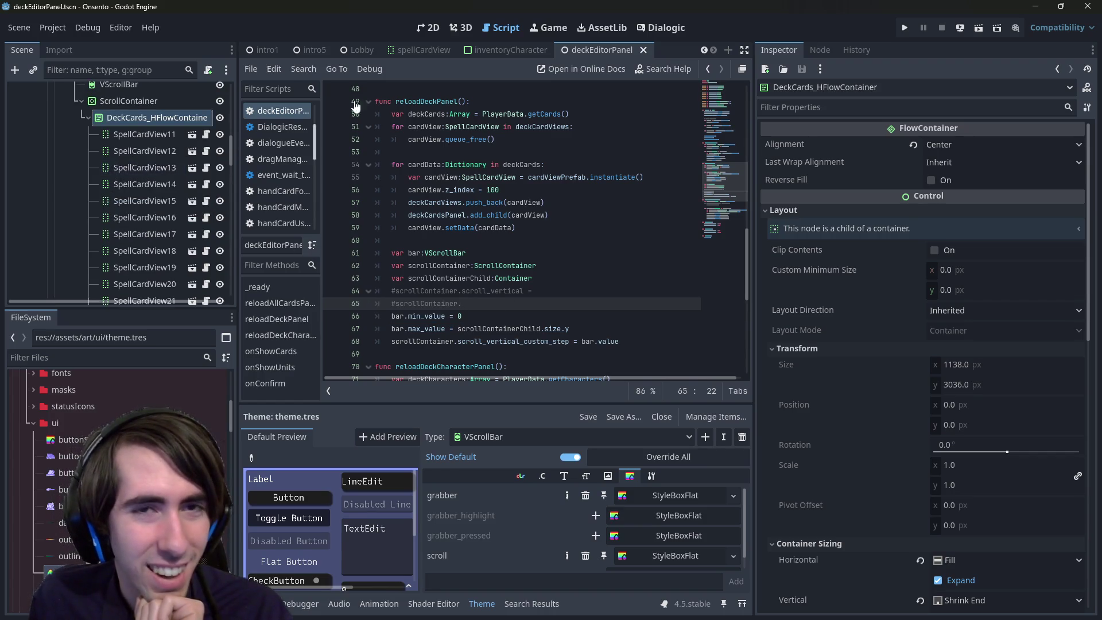
Inspect the deck editor's card grid in 2D, clearing the node selection and panning the canvas
{"action": "left_click", "coordinate": [427, 27]}
{"action": "scroll", "coordinate": [550, 197], "scroll_direction": "down", "scroll_amount": 2}
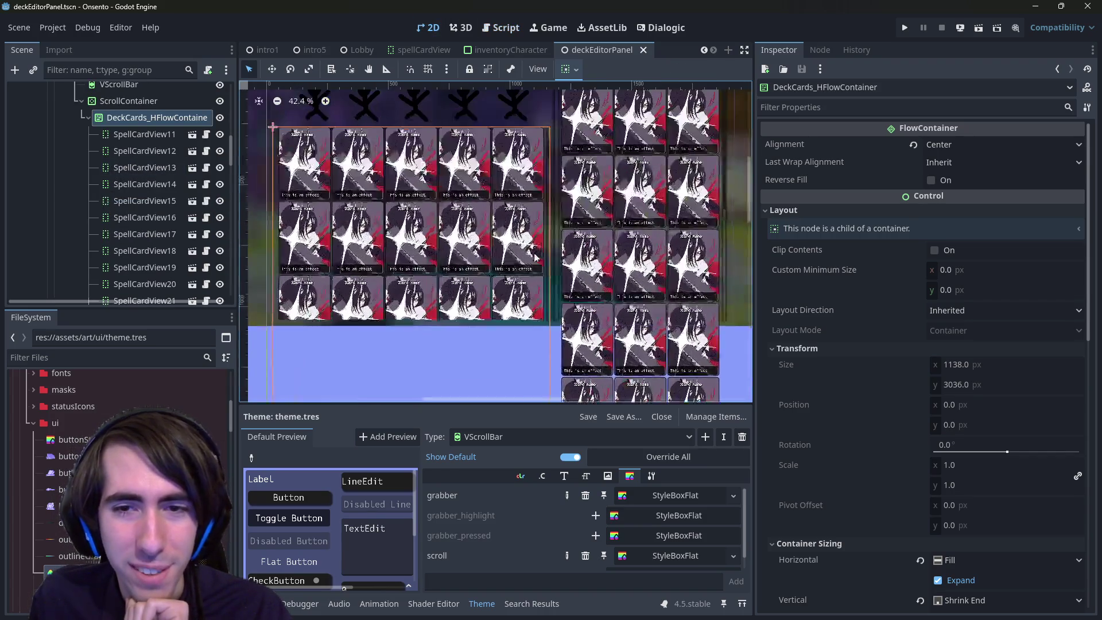
{"action": "scroll", "coordinate": [568, 241], "scroll_direction": "up", "scroll_amount": 4}
{"action": "scroll", "coordinate": [568, 241], "scroll_direction": "down", "scroll_amount": 3}
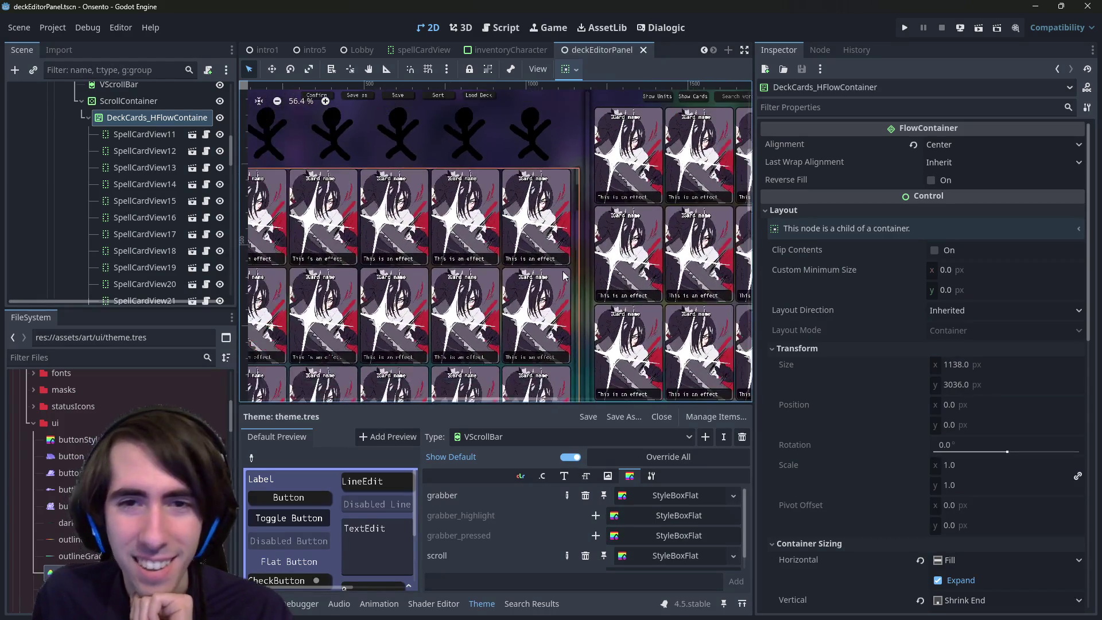
{"action": "scroll", "coordinate": [546, 235], "scroll_direction": "up", "scroll_amount": 5}
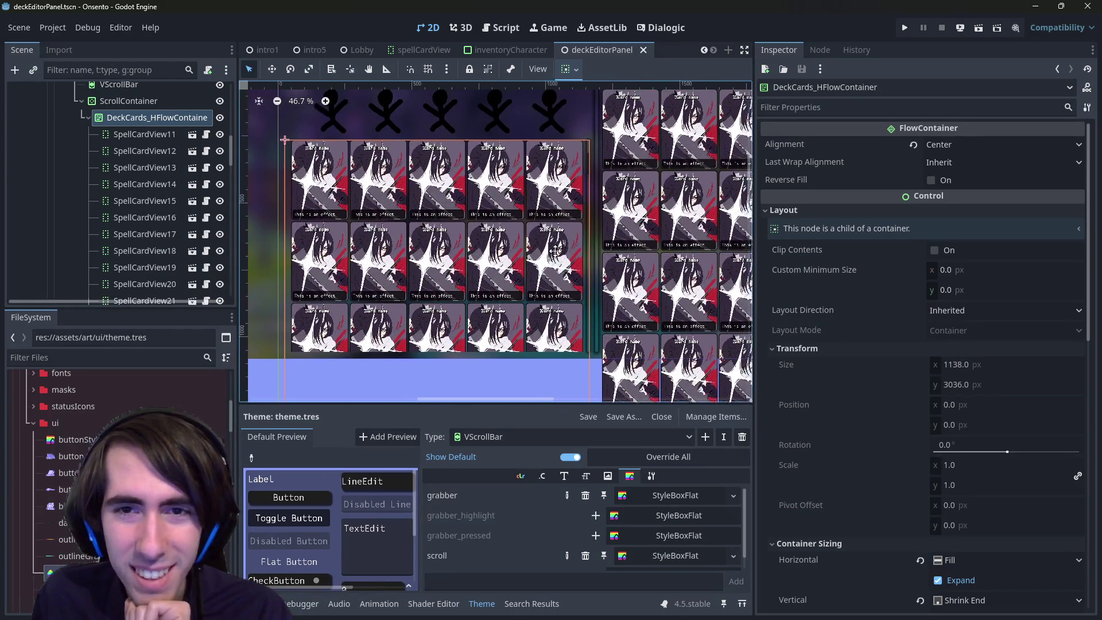
{"action": "scroll", "coordinate": [554, 136], "scroll_direction": "up", "scroll_amount": 2}
{"action": "left_click", "coordinate": [554, 136]}
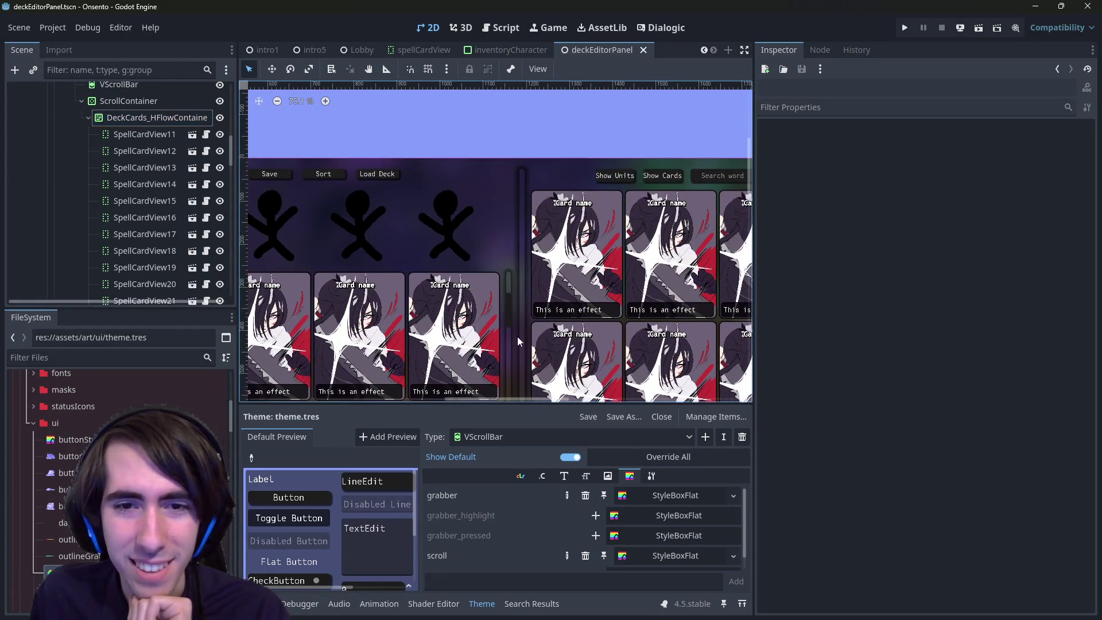
{"action": "scroll", "coordinate": [518, 263], "scroll_direction": "down", "scroll_amount": 1}
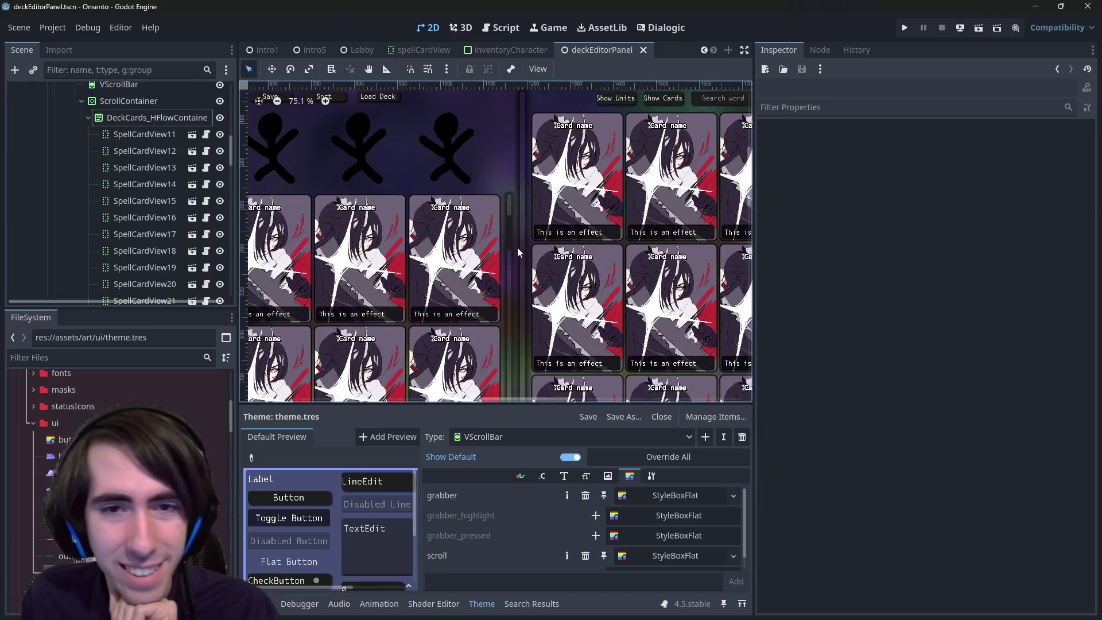
{"action": "mouse_move", "coordinate": [517, 247]}
{"action": "left_mouse_down"}
{"action": "mouse_move", "coordinate": [577, 216]}
{"action": "mouse_move", "coordinate": [559, 209]}
{"action": "left_mouse_up"}
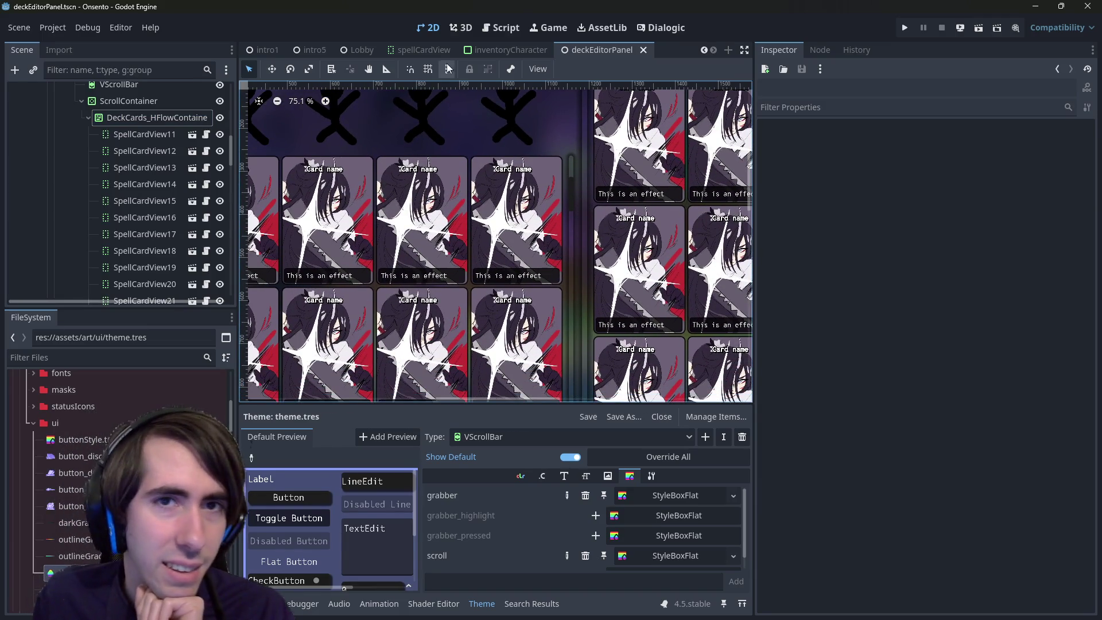
Collapse the ScrollContainer branch in the Scene dock while viewing the scene in 2D
{"action": "left_click", "coordinate": [506, 30]}
{"action": "left_click", "coordinate": [438, 29]}
{"action": "scroll", "coordinate": [180, 146], "scroll_direction": "up", "scroll_amount": 3}
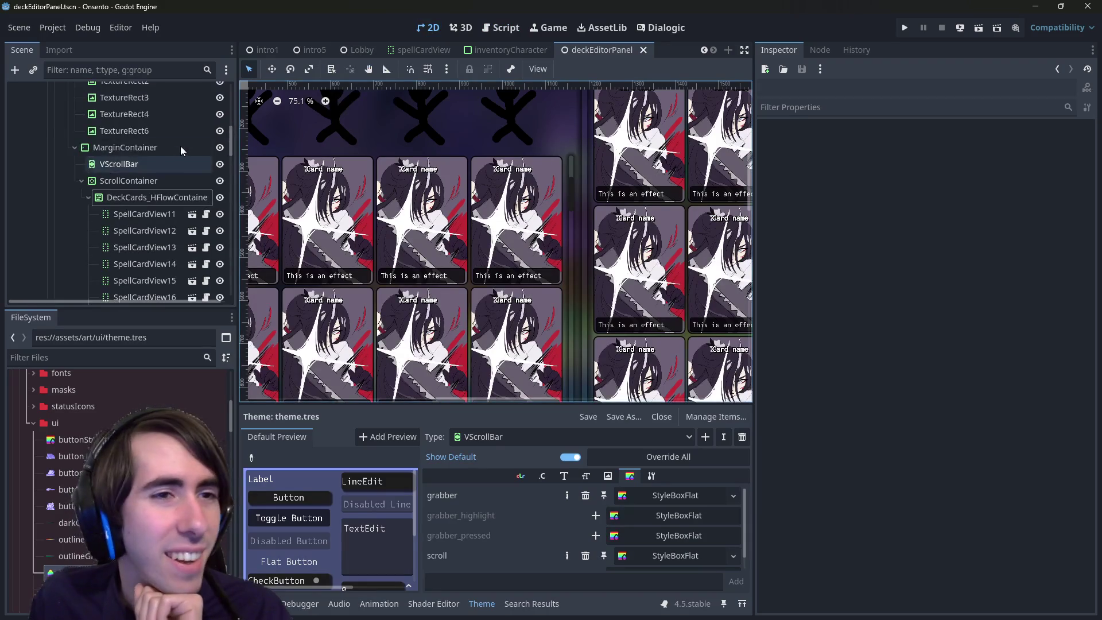
{"action": "left_click", "coordinate": [81, 180]}
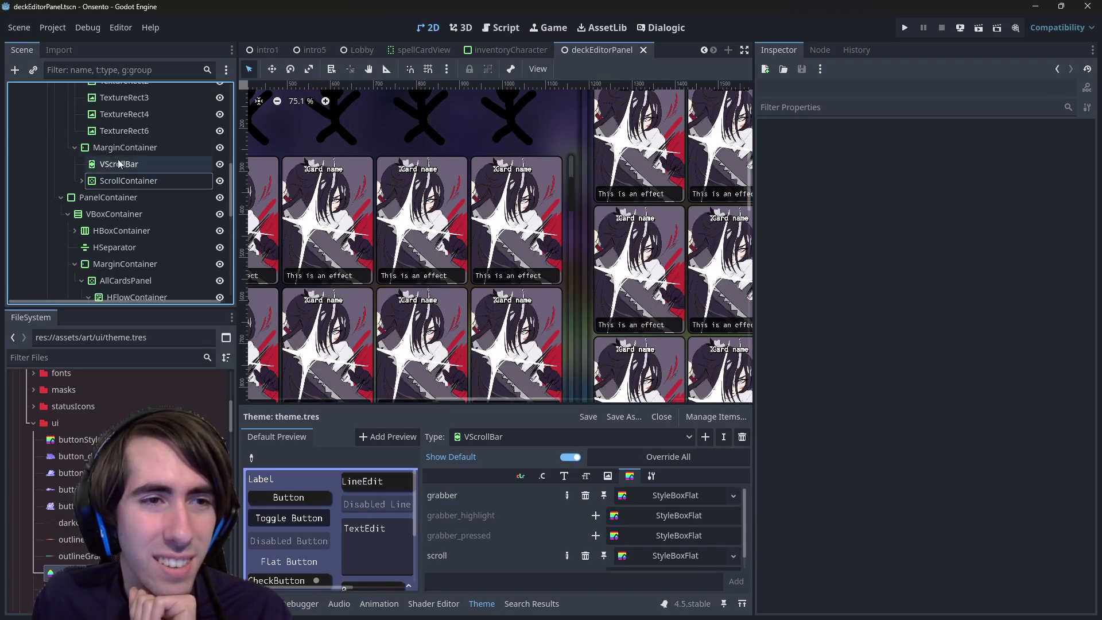
Compare the script against the 2D scene once more, finishing on the script code
{"action": "left_click", "coordinate": [497, 31]}
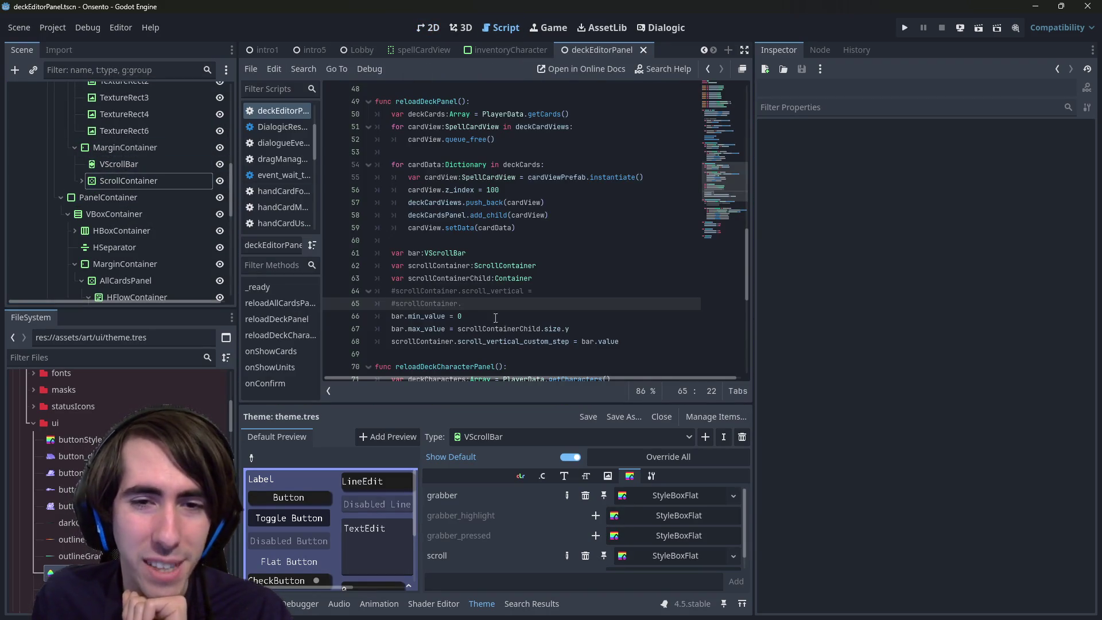
{"action": "scroll", "coordinate": [516, 339], "scroll_direction": "down", "scroll_amount": 3}
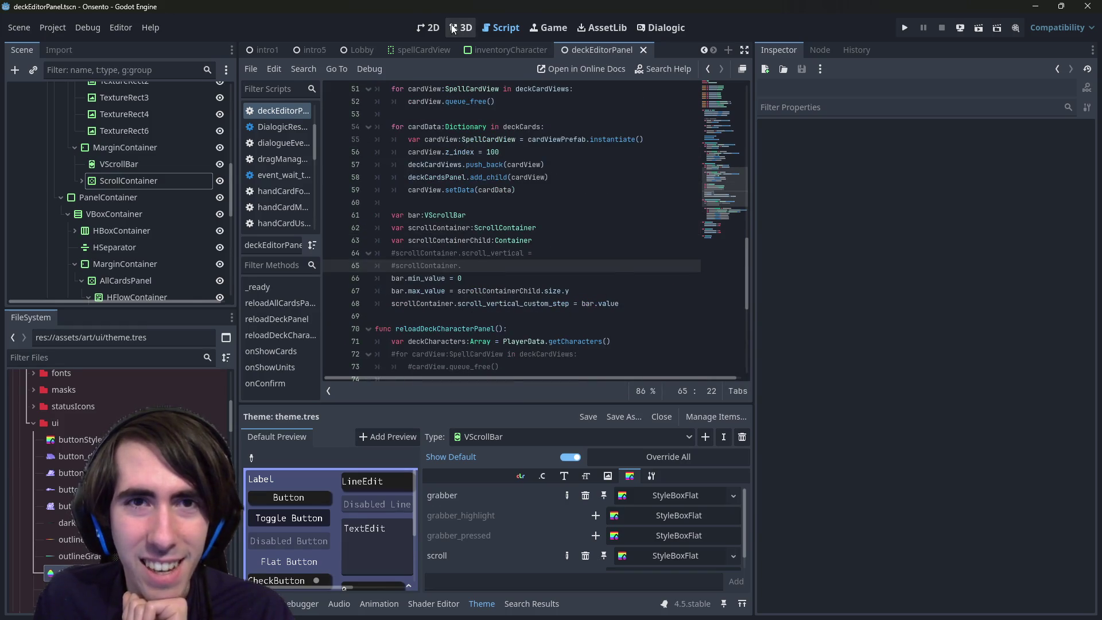
{"action": "left_click", "coordinate": [428, 28]}
{"action": "scroll", "coordinate": [502, 257], "scroll_direction": "down", "scroll_amount": 7}
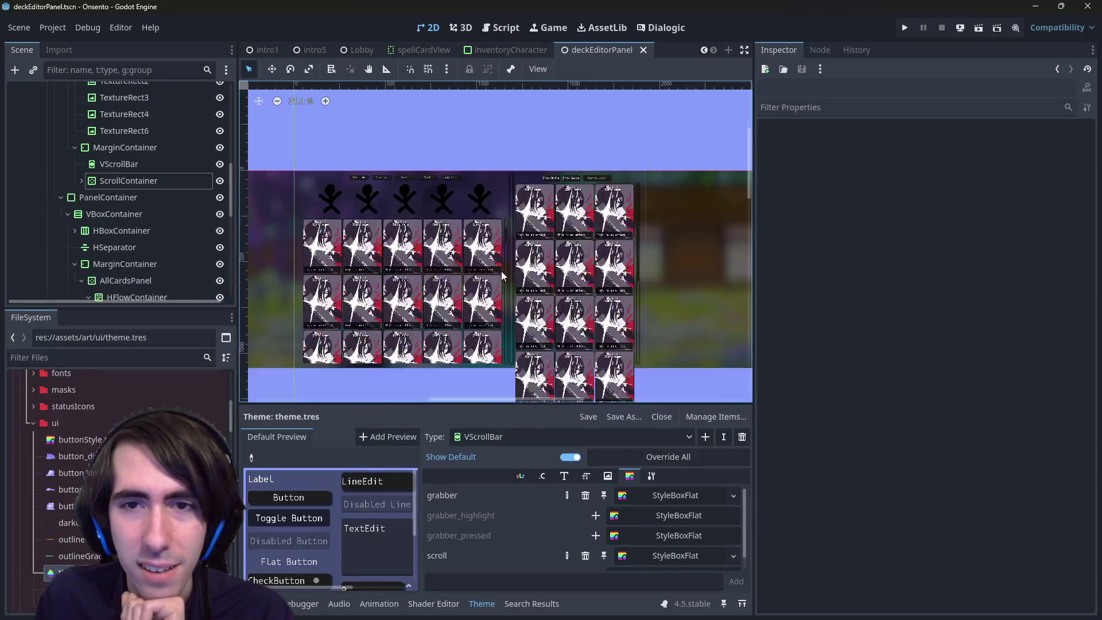
{"action": "left_click", "coordinate": [502, 28]}
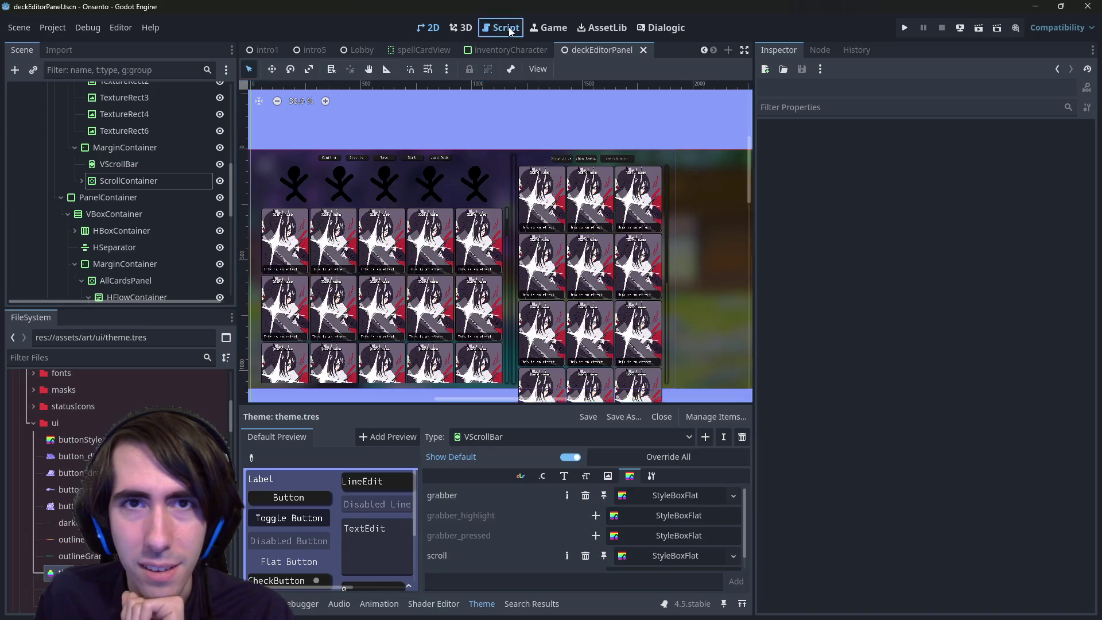
Select the scrollbar-linking lines 61–68 in reloadDeckPanel and comment them out with Ctrl+K
{"action": "mouse_move", "coordinate": [620, 303]}
{"action": "left_mouse_down"}
{"action": "mouse_move", "coordinate": [517, 290]}
{"action": "mouse_move", "coordinate": [376, 214]}
{"action": "left_mouse_up"}
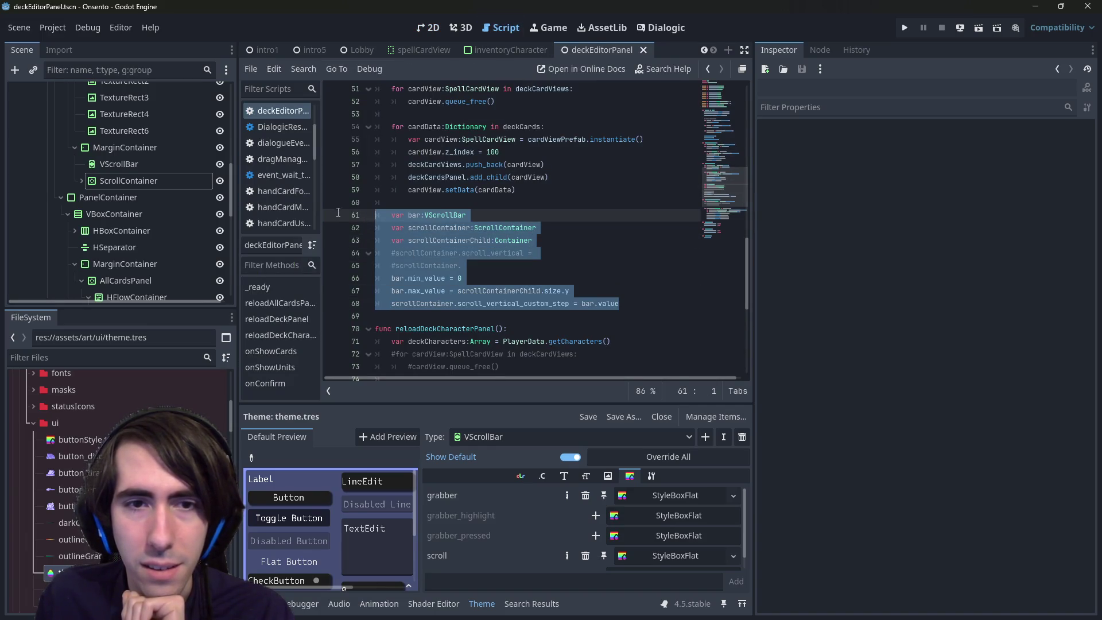
{"action": "key", "text": "ctrl+k"}
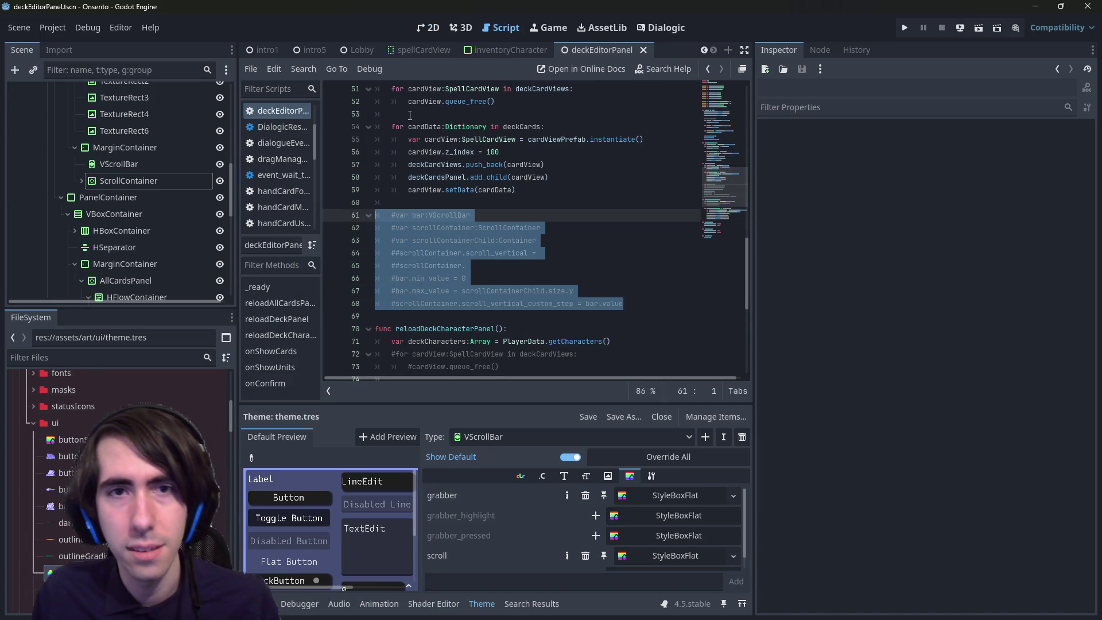
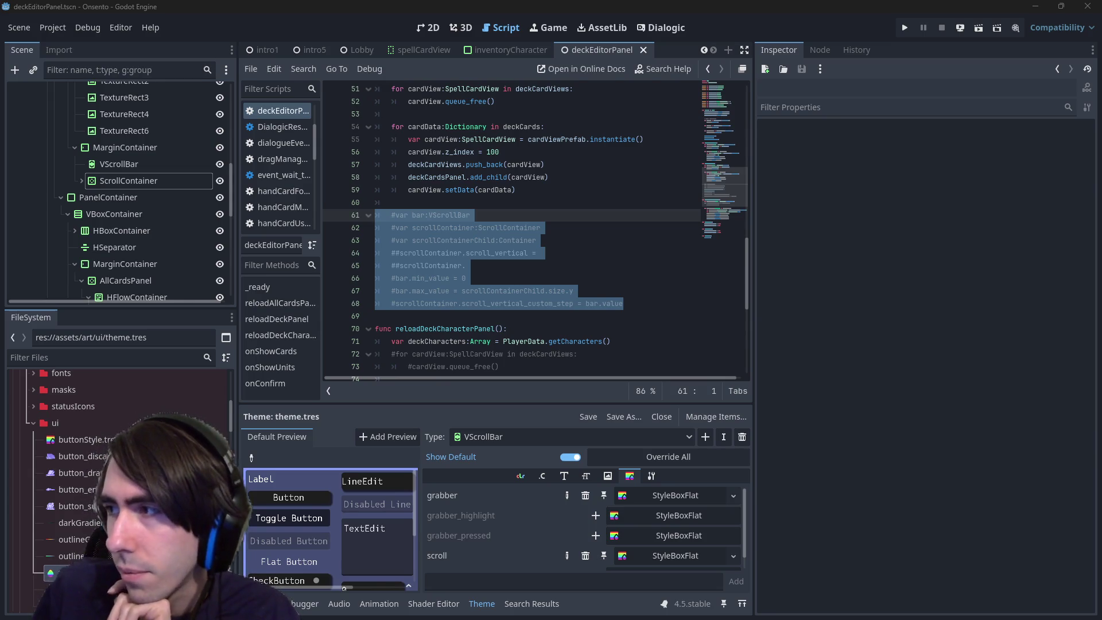
Clear the script selection and run the current deck editor scene with F6
{"action": "left_click", "coordinate": [556, 245]}
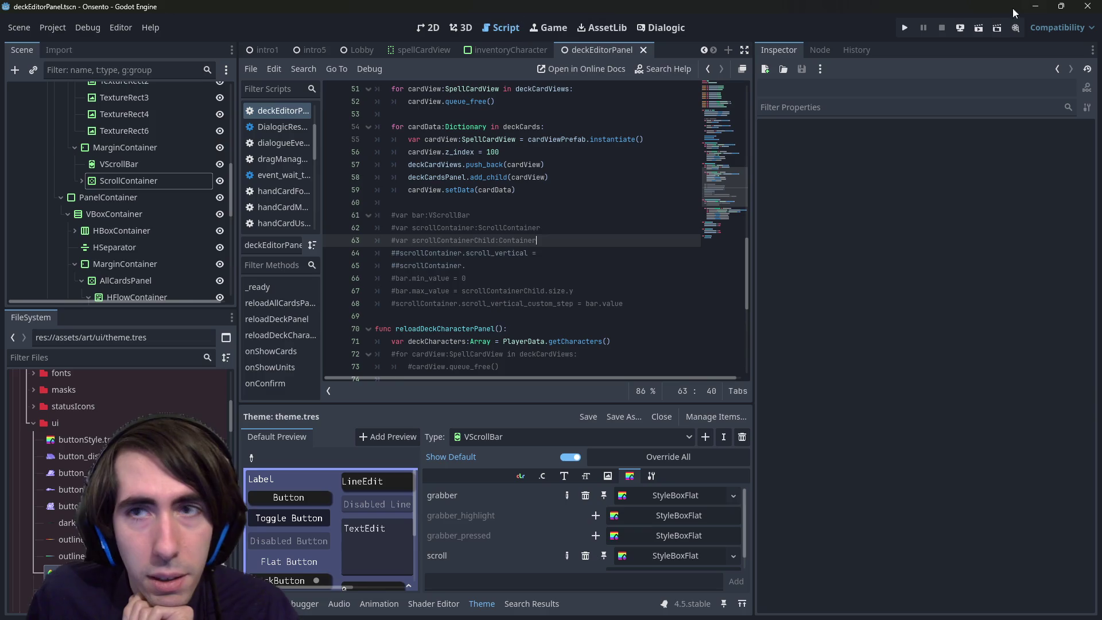
{"action": "key", "text": "F6"}
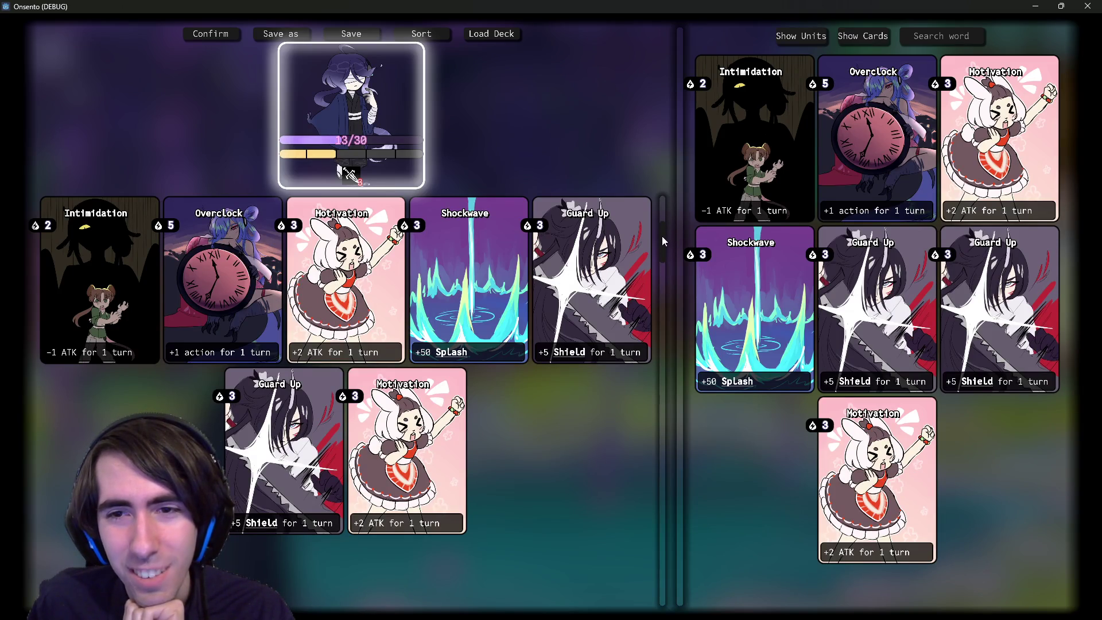
Shift the deck/collection divider left, then close the test game window
{"action": "mouse_move", "coordinate": [681, 203]}
{"action": "left_mouse_down"}
{"action": "mouse_move", "coordinate": [648, 204]}
{"action": "mouse_move", "coordinate": [750, 207]}
{"action": "mouse_move", "coordinate": [421, 208]}
{"action": "mouse_move", "coordinate": [651, 237]}
{"action": "mouse_move", "coordinate": [670, 229]}
{"action": "mouse_move", "coordinate": [646, 226]}
{"action": "mouse_move", "coordinate": [708, 239]}
{"action": "mouse_move", "coordinate": [660, 241]}
{"action": "mouse_move", "coordinate": [705, 253]}
{"action": "mouse_move", "coordinate": [682, 257]}
{"action": "mouse_move", "coordinate": [663, 247]}
{"action": "mouse_move", "coordinate": [701, 240]}
{"action": "mouse_move", "coordinate": [723, 256]}
{"action": "mouse_move", "coordinate": [711, 252]}
{"action": "left_mouse_up"}
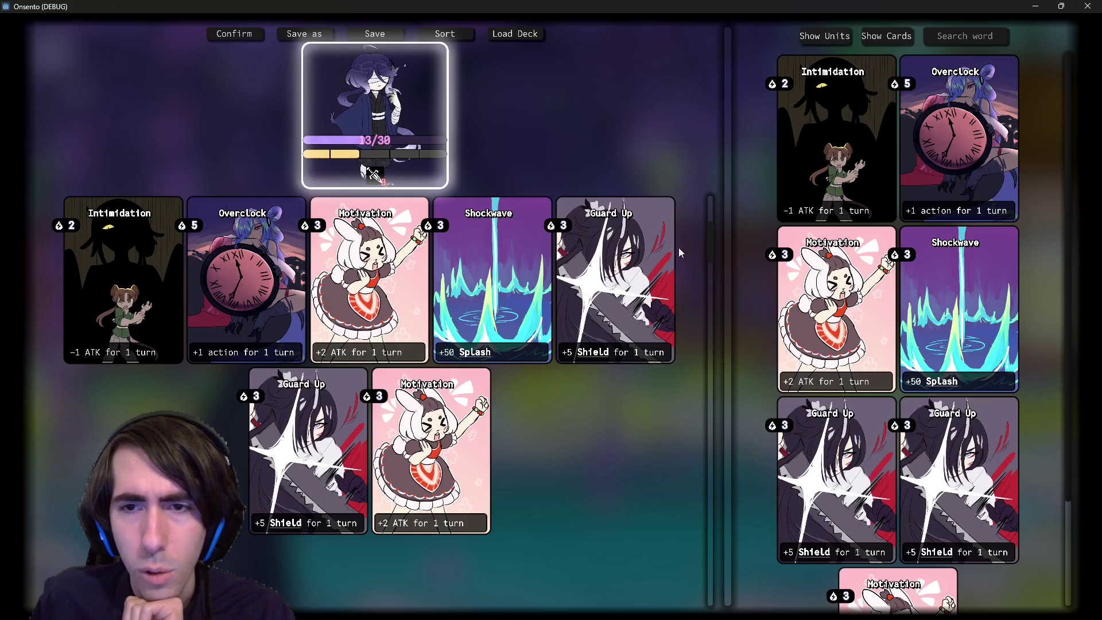
{"action": "left_click", "coordinate": [1087, 7]}
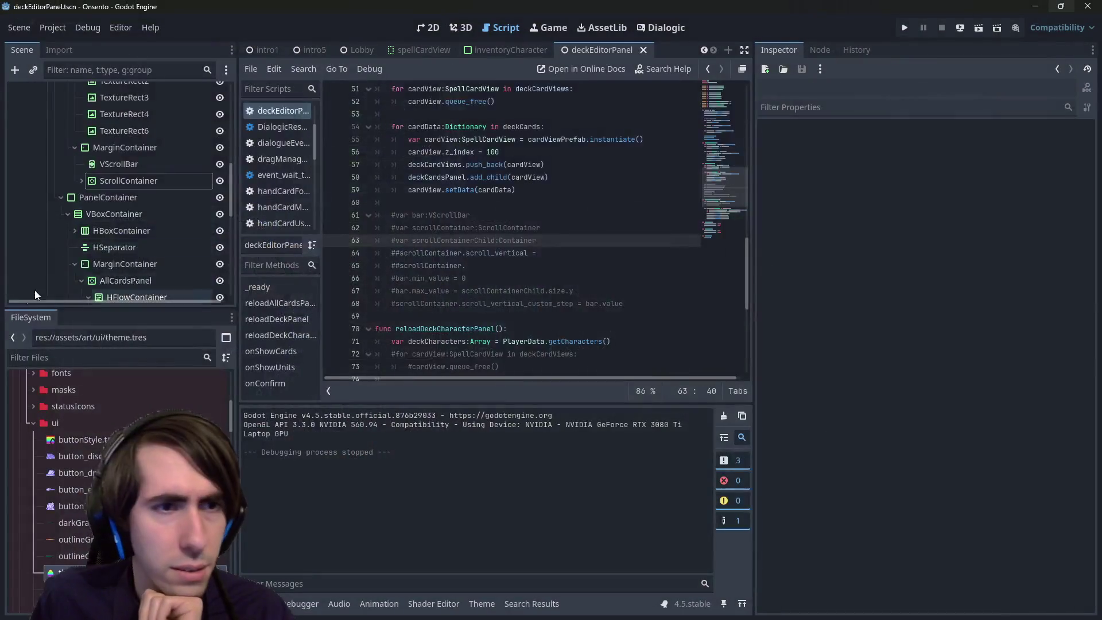
Show the deckEditorPanel scene in the 2D view and select its MarginContainer node
{"action": "mouse_move", "coordinate": [126, 170]}
{"action": "left_mouse_down"}
{"action": "mouse_move", "coordinate": [150, 187]}
{"action": "mouse_move", "coordinate": [146, 164]}
{"action": "left_mouse_up"}
{"action": "left_click", "coordinate": [428, 28]}
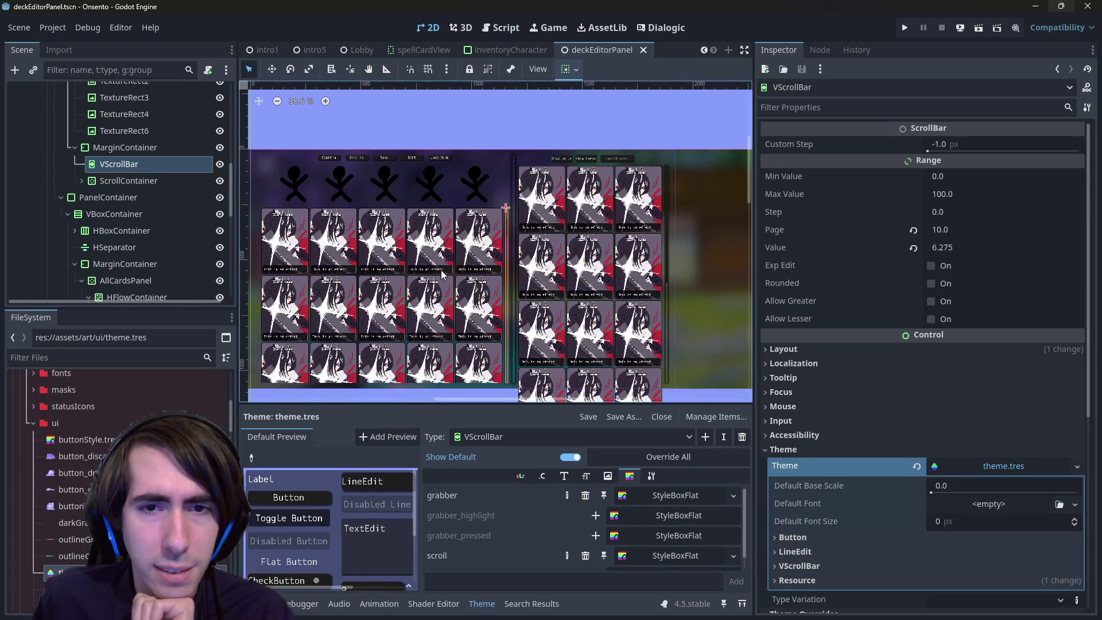
{"action": "scroll", "coordinate": [581, 293], "scroll_direction": "up", "scroll_amount": 4}
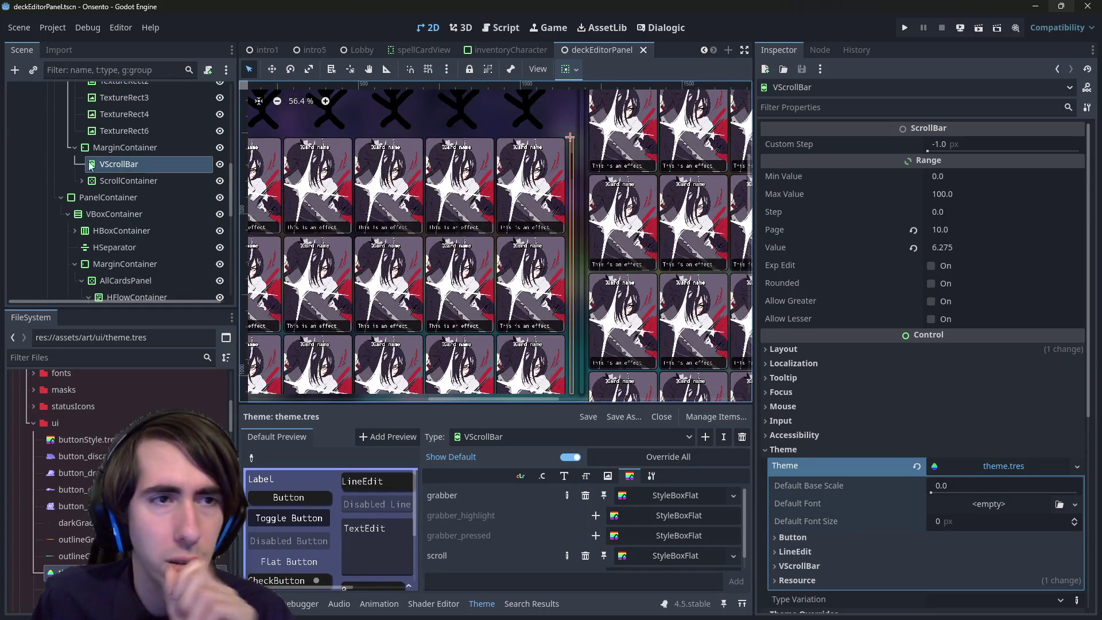
{"action": "left_click", "coordinate": [117, 152]}
{"action": "scroll", "coordinate": [489, 307], "scroll_direction": "down", "scroll_amount": 2}
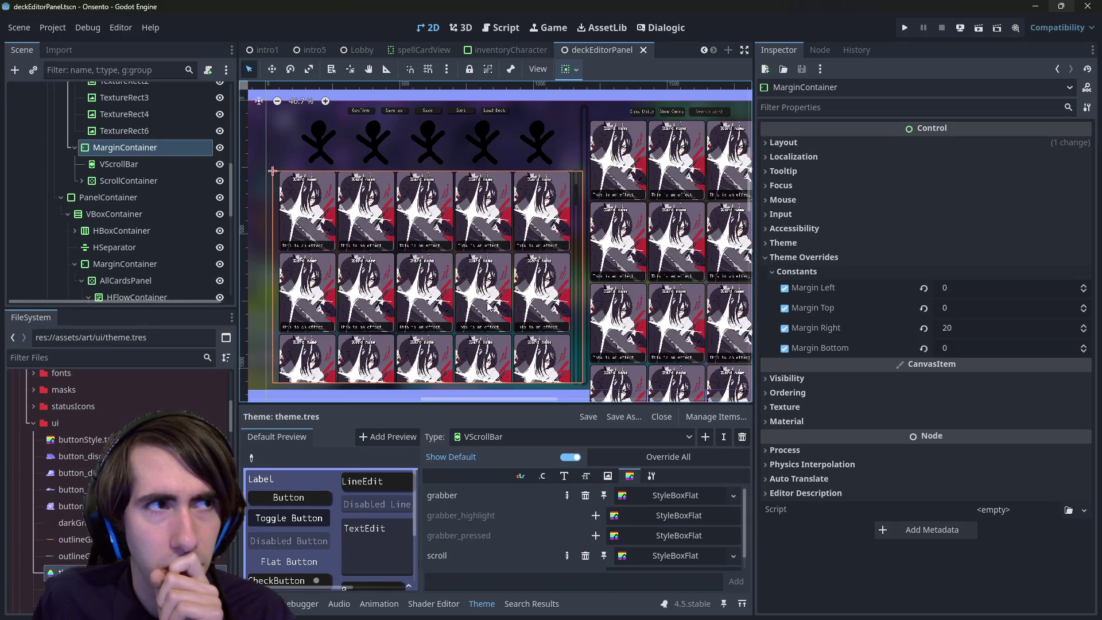
{"action": "right_click", "coordinate": [154, 147]}
{"action": "key", "text": "Escape"}
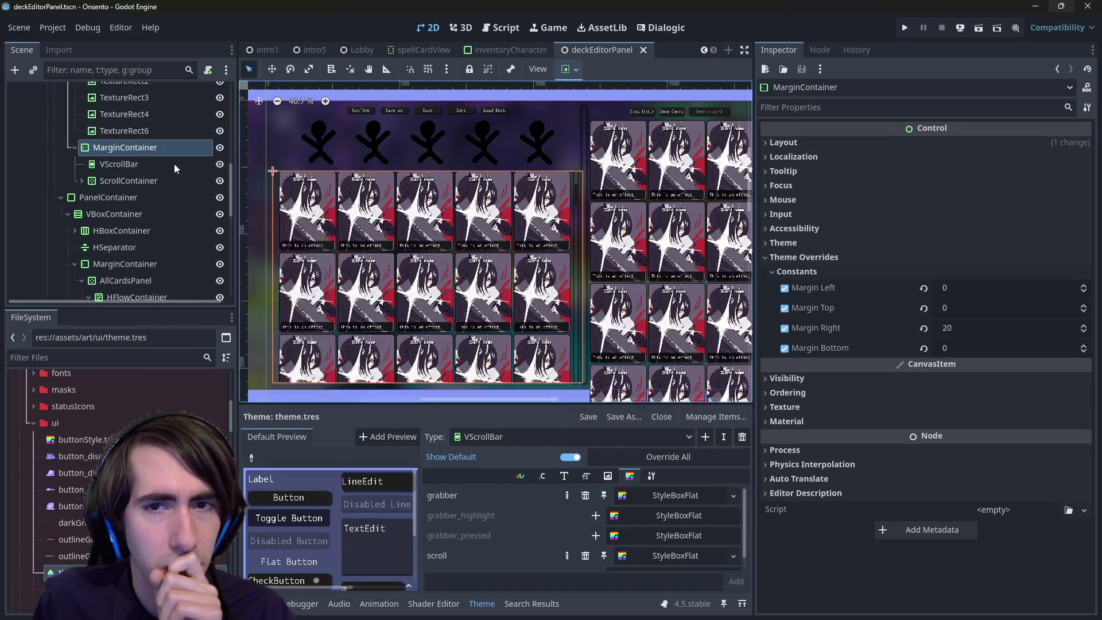
Add an HBoxContainer under MarginContainer and move the ScrollContainer and VScrollBar into it
{"action": "key", "text": "ctrl+a"}
{"action": "type", "text": "hbox"}
{"action": "key", "text": "Return"}
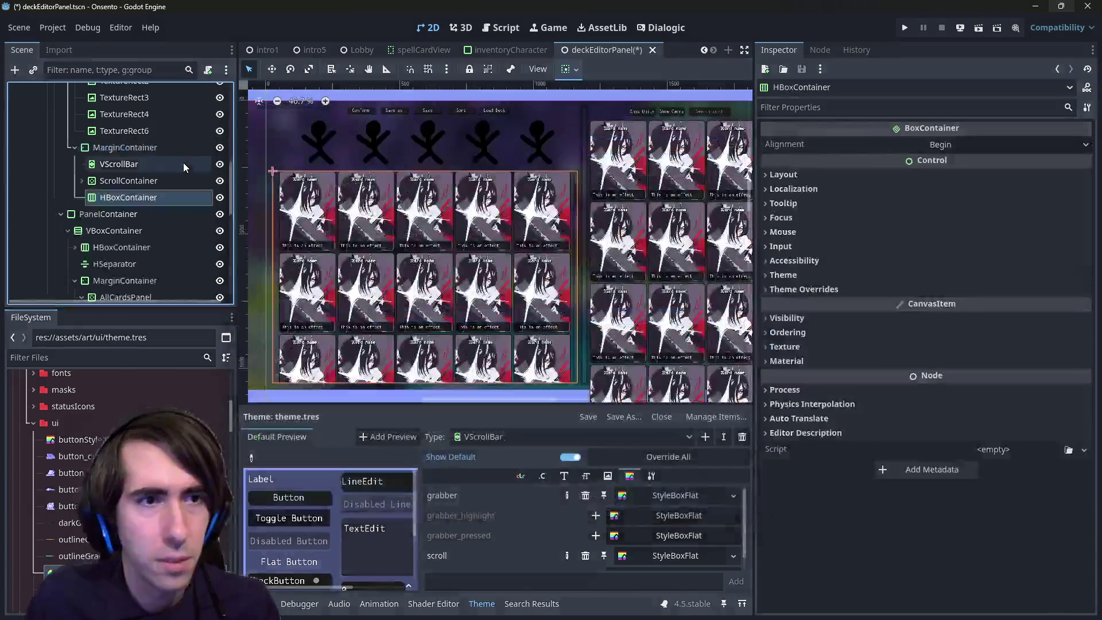
{"action": "left_click", "coordinate": [132, 181]}
{"action": "left_click", "coordinate": [127, 165]}
{"action": "mouse_move", "coordinate": [124, 181]}
{"action": "left_mouse_down"}
{"action": "mouse_move", "coordinate": [136, 203]}
{"action": "mouse_move", "coordinate": [133, 181]}
{"action": "left_mouse_up"}
{"action": "left_click", "coordinate": [132, 166]}
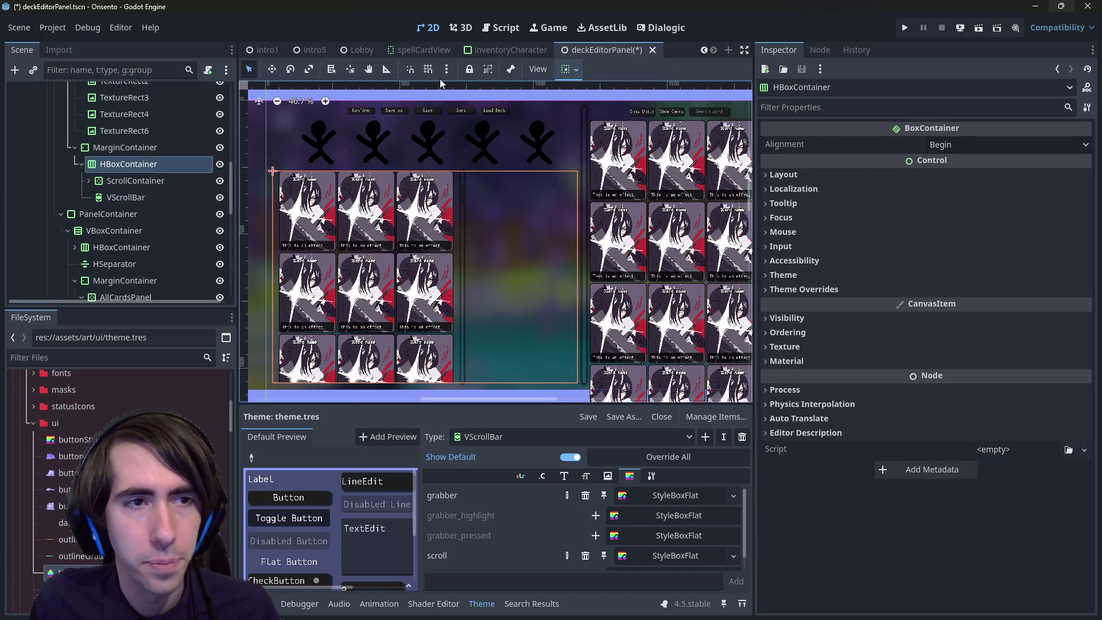
Make the ScrollContainer expand horizontally and save the scene
{"action": "left_click", "coordinate": [566, 69]}
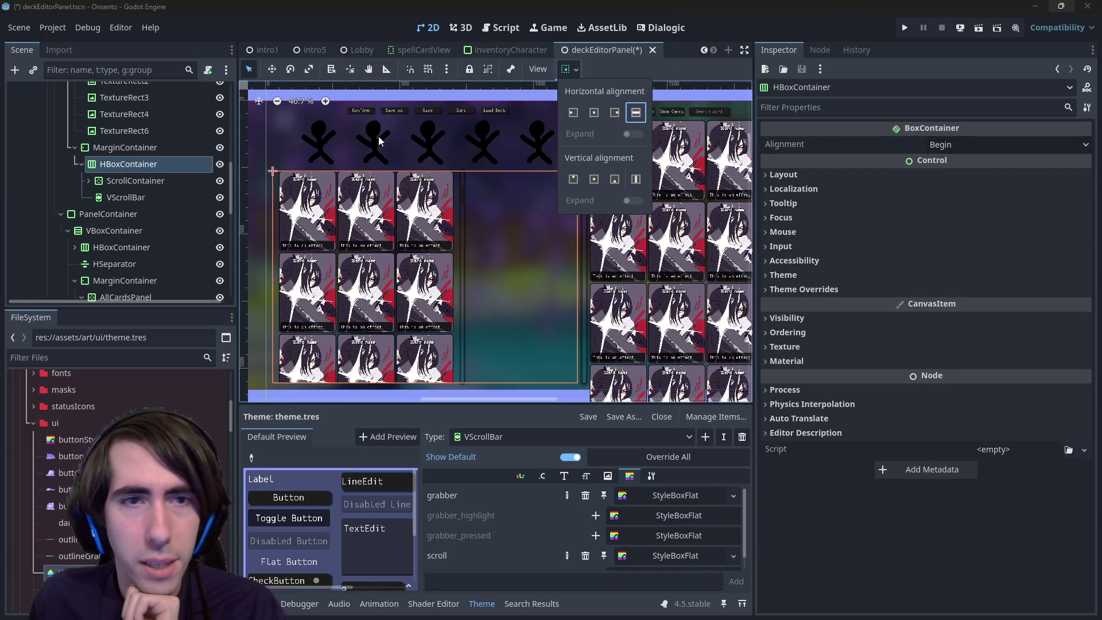
{"action": "key", "text": "Escape"}
{"action": "key", "text": "Down"}
{"action": "left_click", "coordinate": [576, 70]}
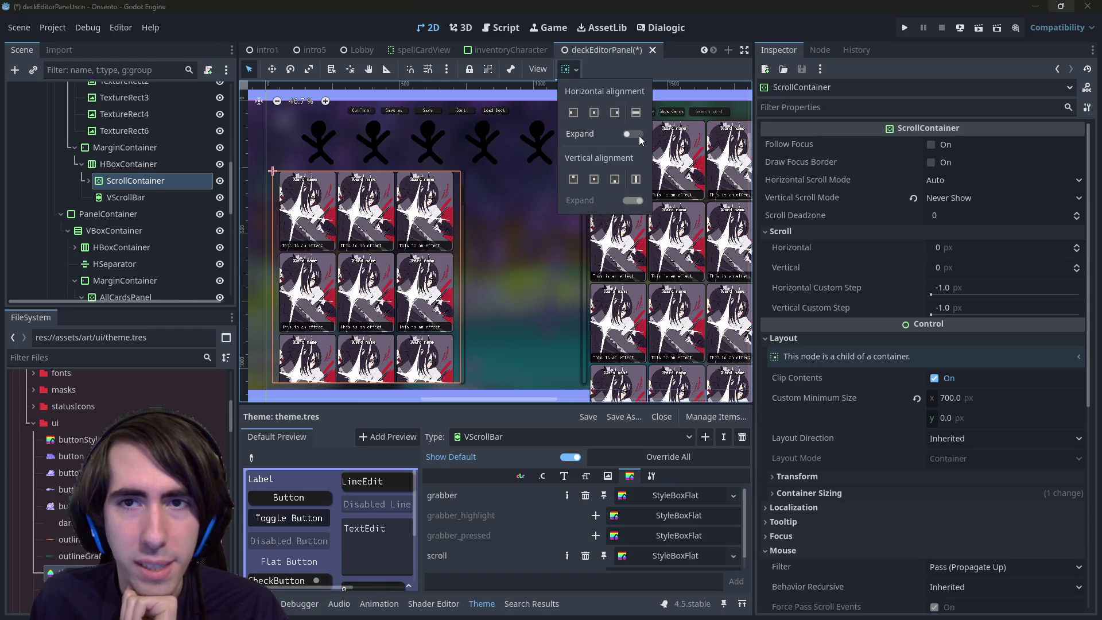
{"action": "left_click", "coordinate": [633, 134]}
{"action": "key", "text": "Escape"}
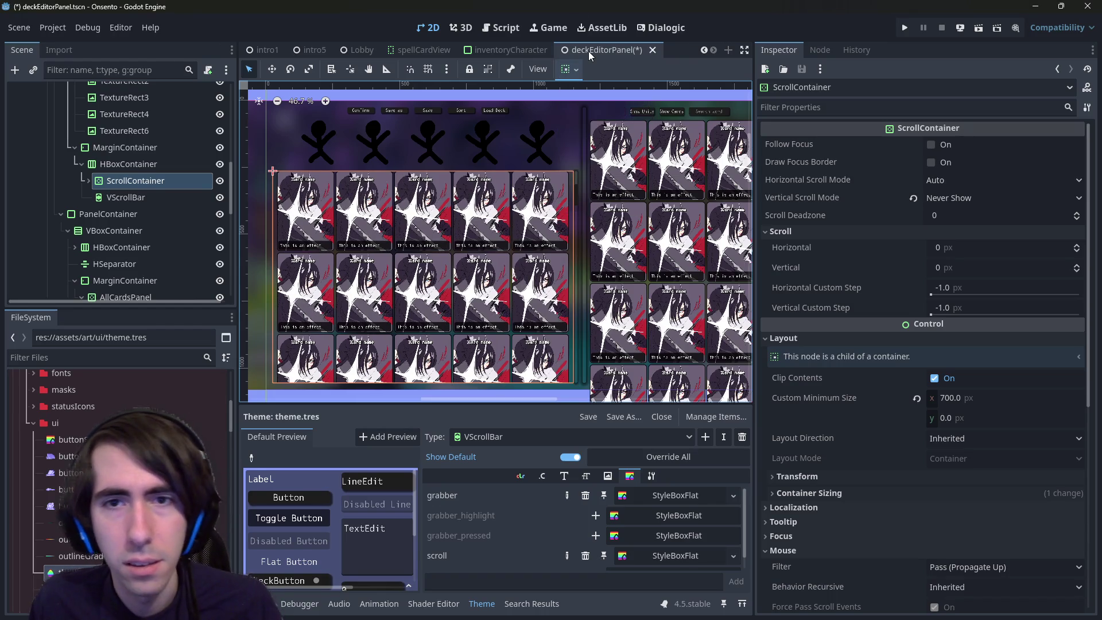
{"action": "key", "text": "ctrl+s"}
{"action": "key", "text": "Down"}
{"action": "scroll", "coordinate": [552, 195], "scroll_direction": "up", "scroll_amount": 5}
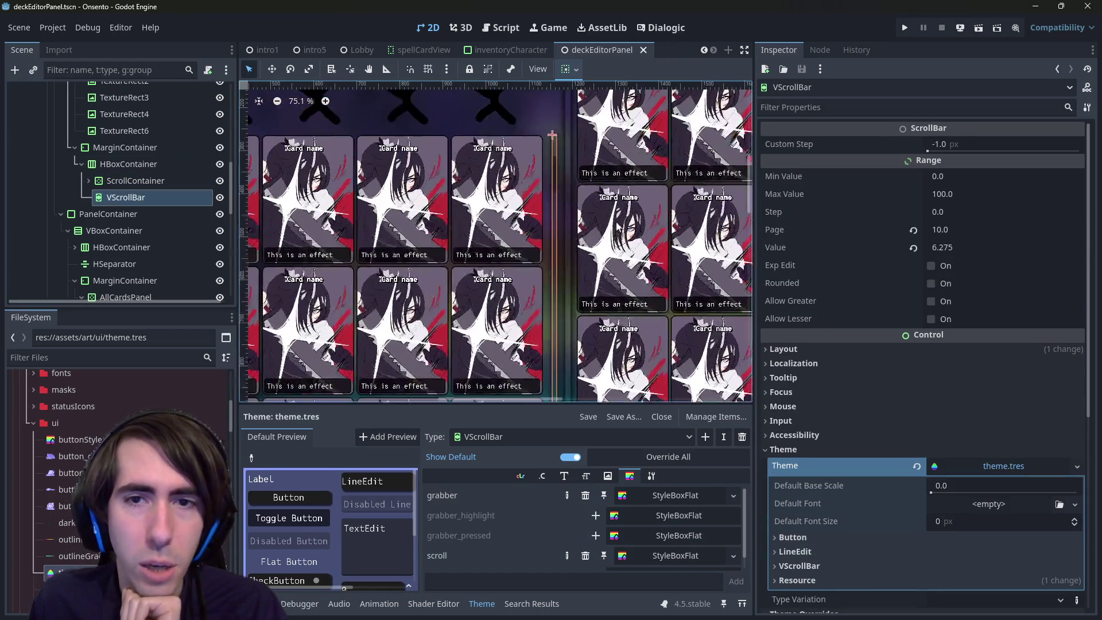
Select the HBoxContainer and expand its Theme Overrides Constants to reveal Separation (4)
{"action": "scroll", "coordinate": [545, 262], "scroll_direction": "down", "scroll_amount": 2}
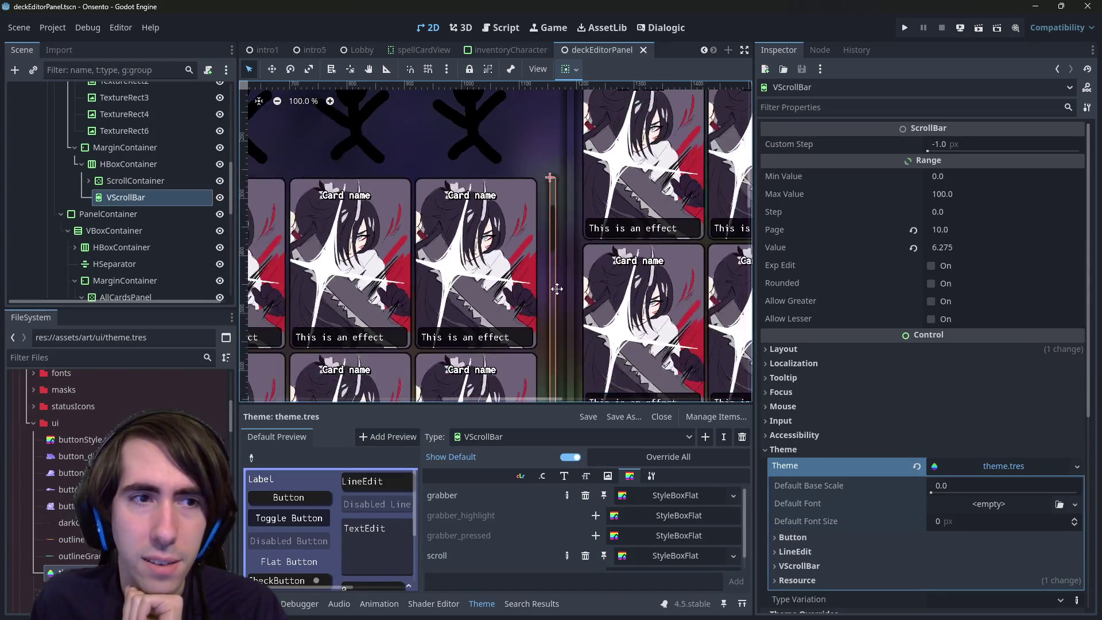
{"action": "left_click", "coordinate": [164, 182]}
{"action": "left_click", "coordinate": [155, 167]}
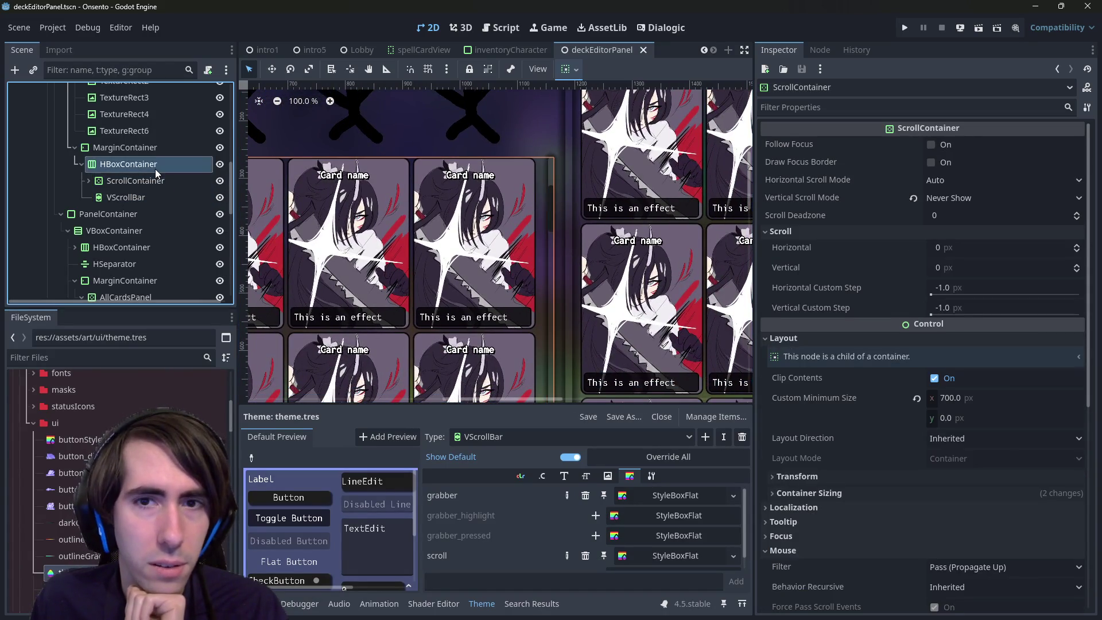
{"action": "left_click", "coordinate": [149, 197]}
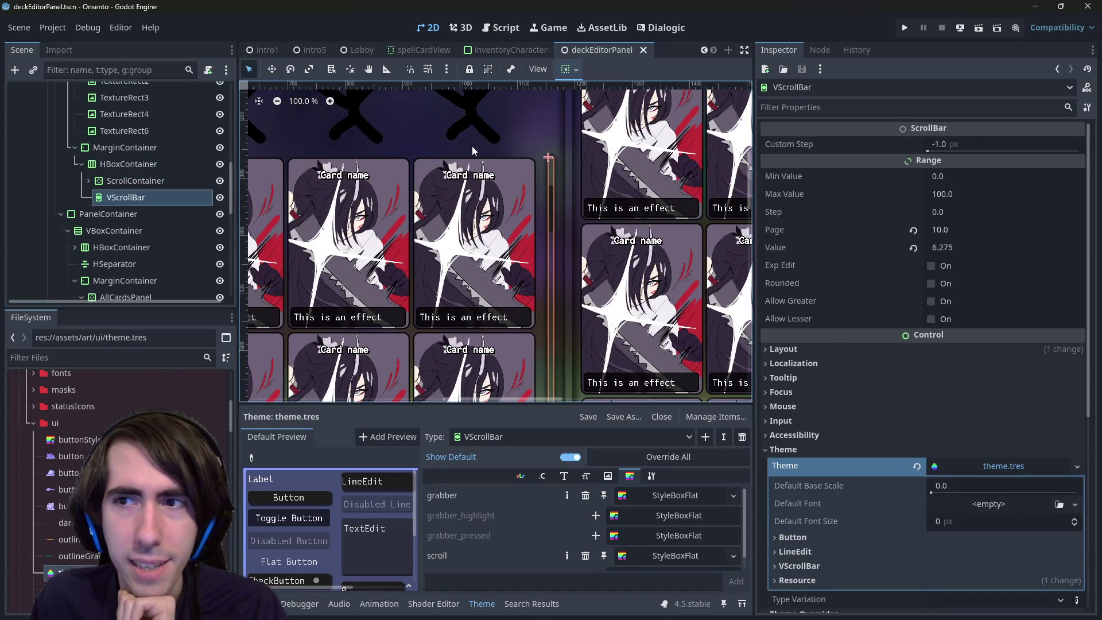
{"action": "scroll", "coordinate": [939, 281], "scroll_direction": "down", "scroll_amount": 1}
{"action": "scroll", "coordinate": [919, 315], "scroll_direction": "up", "scroll_amount": 1}
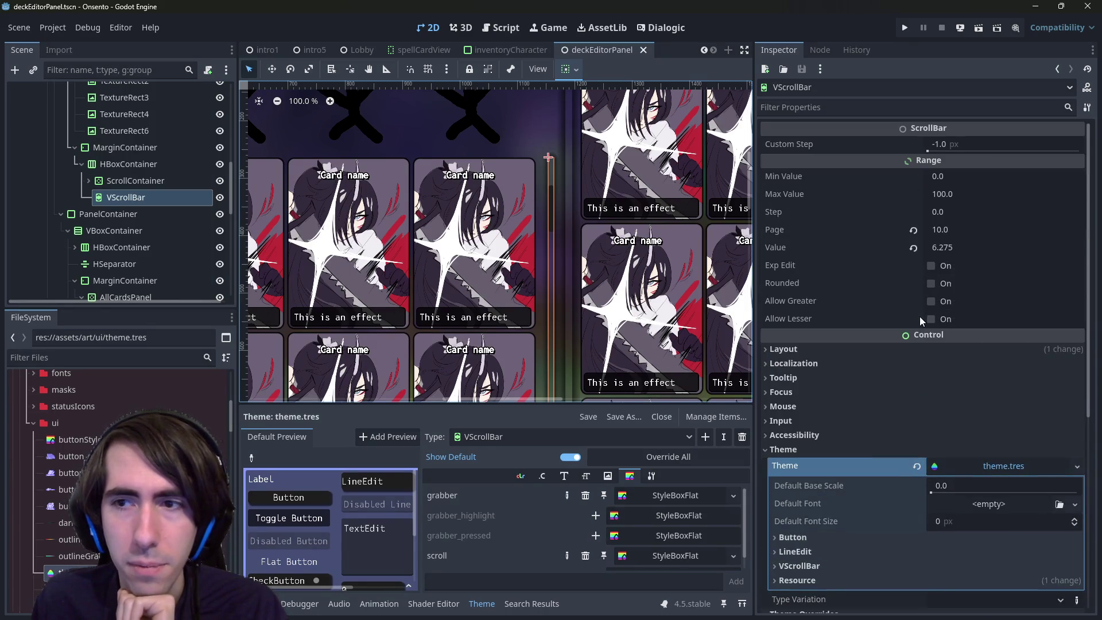
{"action": "scroll", "coordinate": [919, 316], "scroll_direction": "down", "scroll_amount": 1}
{"action": "scroll", "coordinate": [919, 315], "scroll_direction": "down", "scroll_amount": 4}
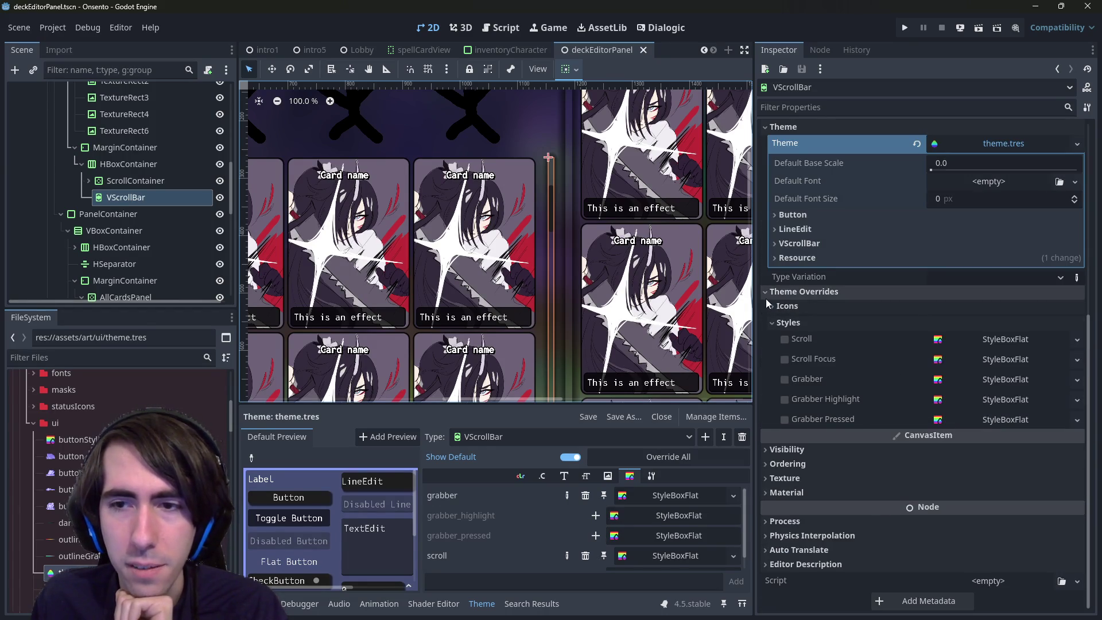
{"action": "left_click", "coordinate": [170, 163]}
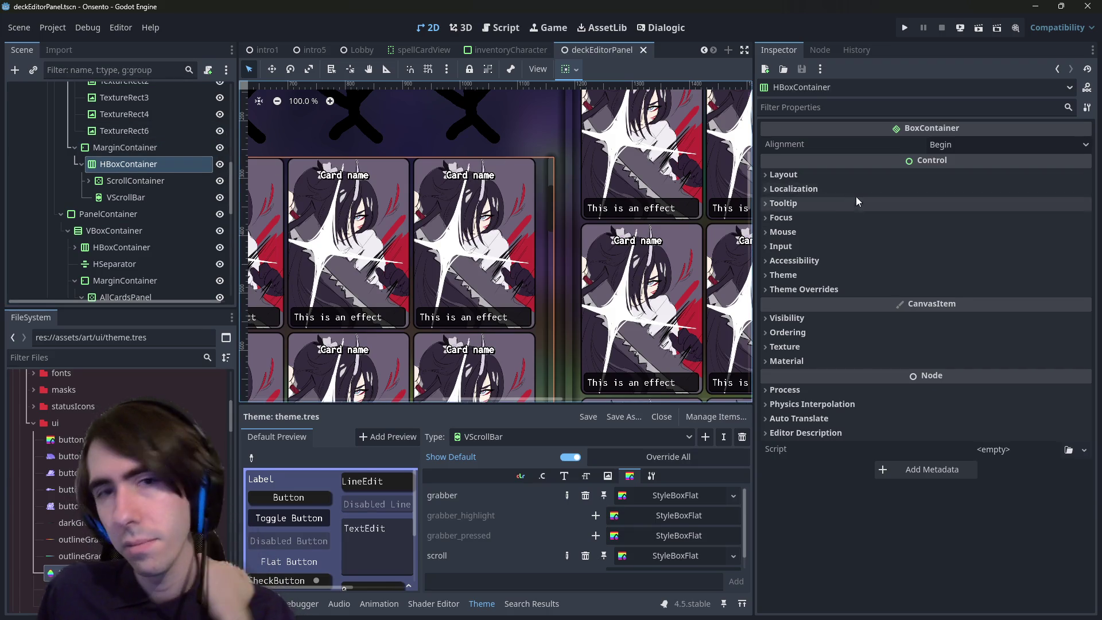
{"action": "left_click", "coordinate": [858, 290]}
{"action": "left_click", "coordinate": [863, 304]}
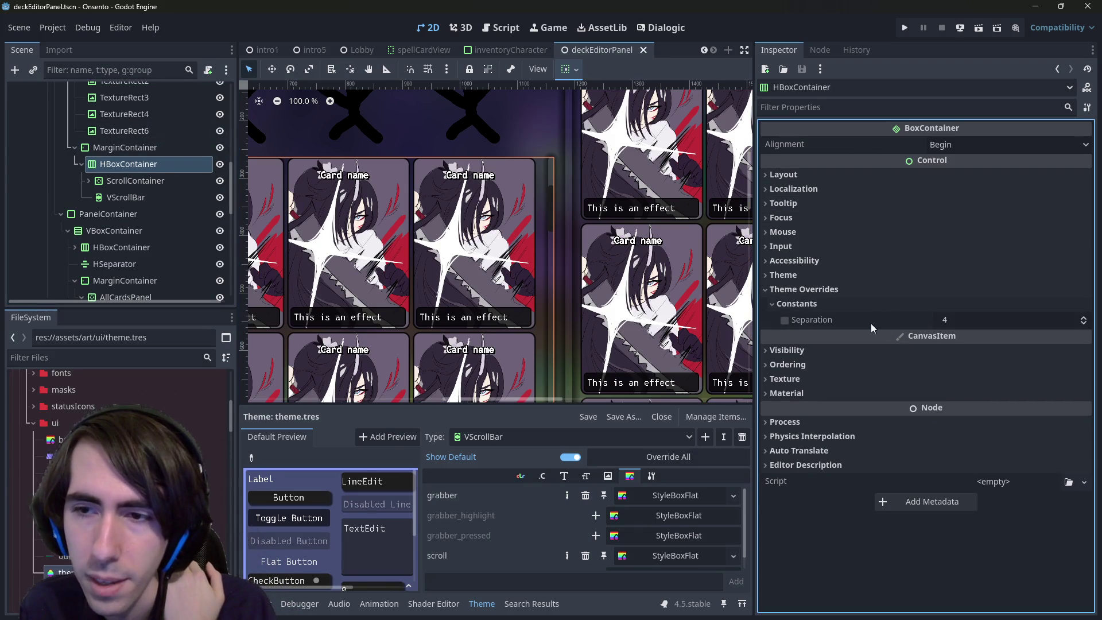
Compare the ScrollContainer, VScrollBar and HBoxContainer properties, ending with the HBoxContainer selected
{"action": "left_click", "coordinate": [126, 181]}
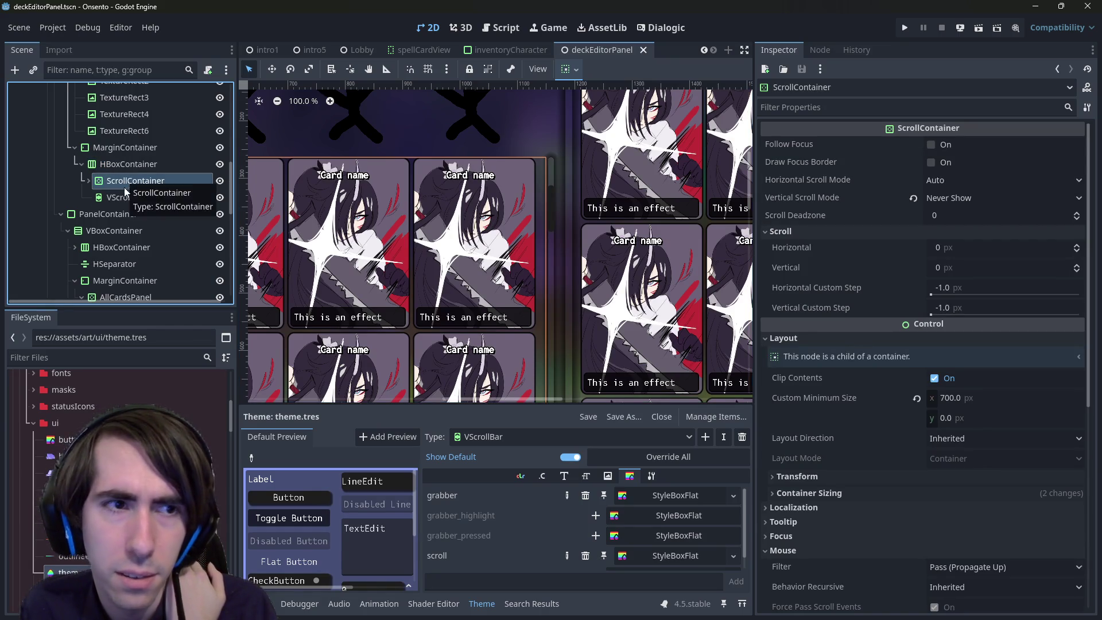
{"action": "left_click", "coordinate": [125, 198]}
{"action": "scroll", "coordinate": [962, 227], "scroll_direction": "up", "scroll_amount": 4}
{"action": "scroll", "coordinate": [962, 228], "scroll_direction": "up", "scroll_amount": 3}
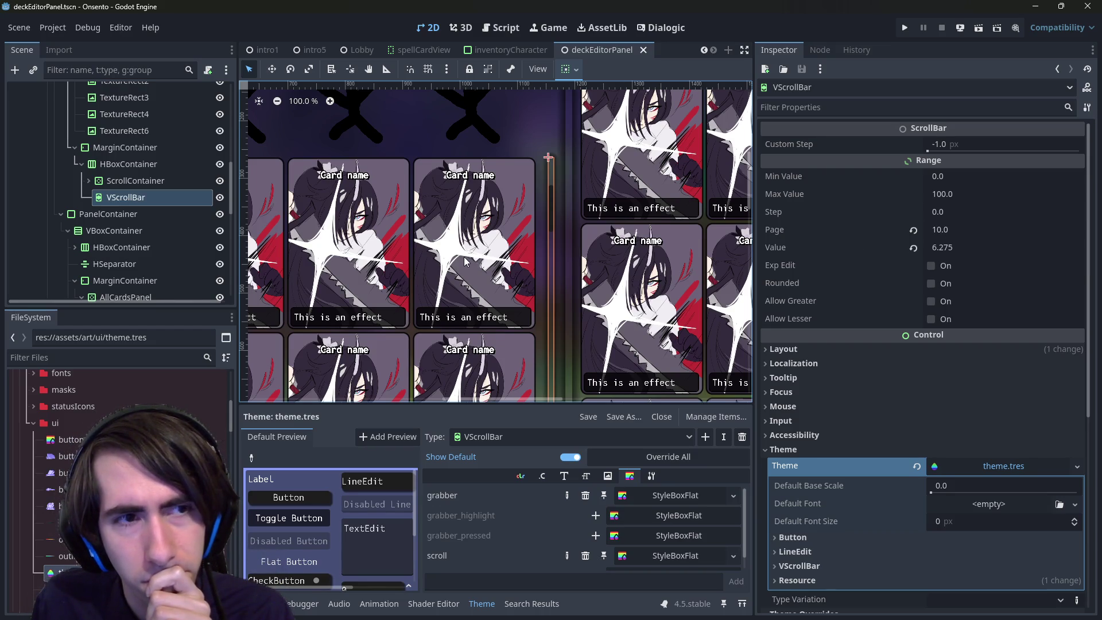
{"action": "left_click", "coordinate": [128, 186]}
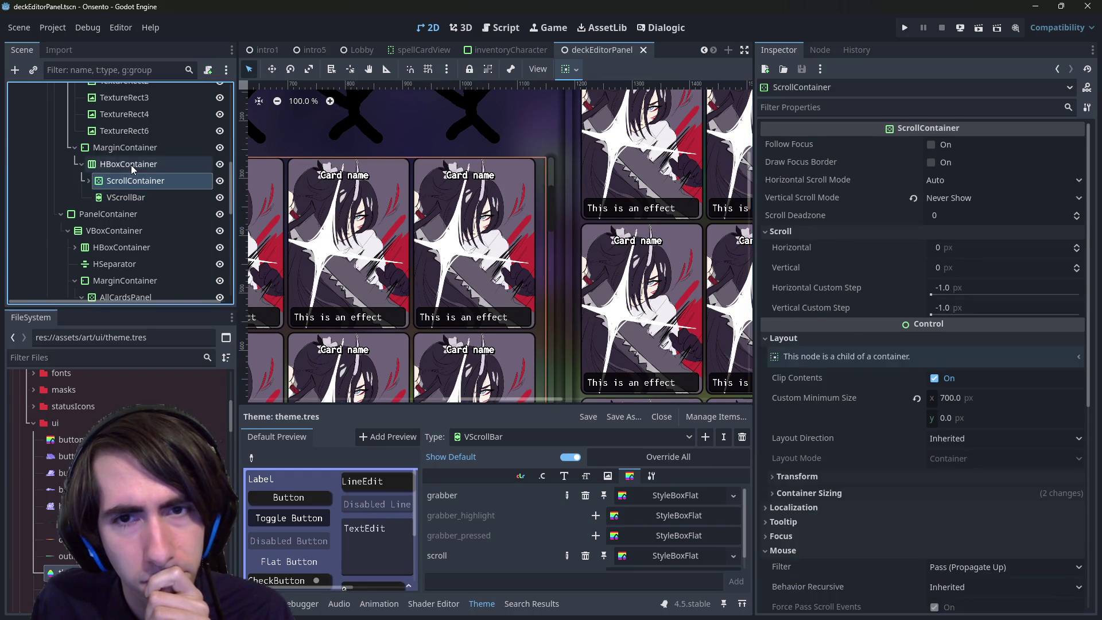
{"action": "left_click", "coordinate": [130, 164]}
{"action": "left_click", "coordinate": [131, 180]}
{"action": "left_click", "coordinate": [129, 168]}
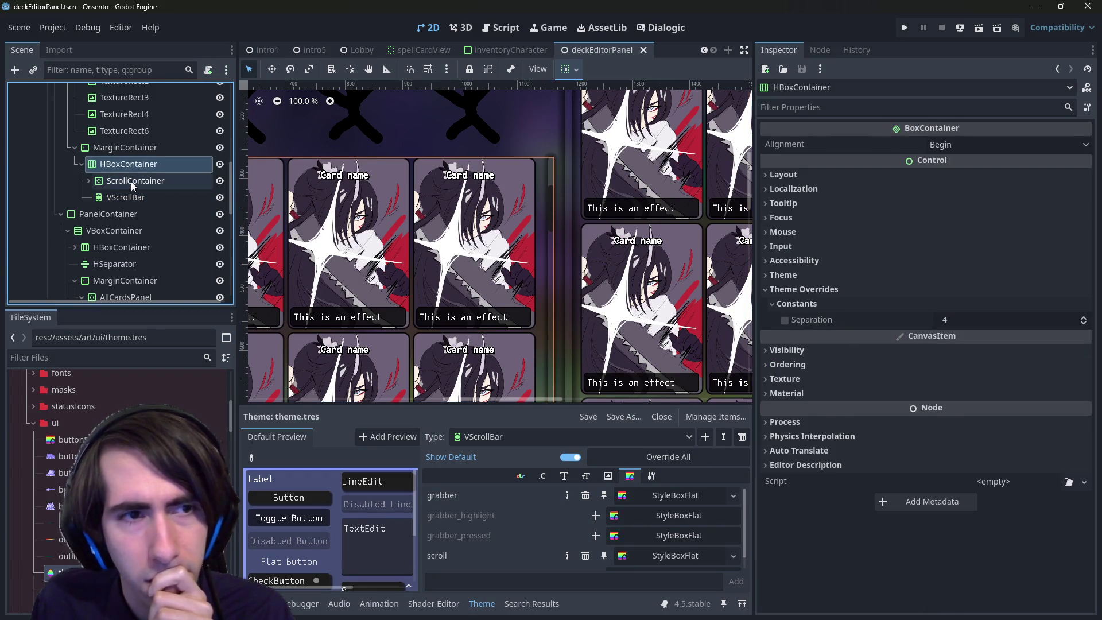
{"action": "left_click", "coordinate": [130, 181]}
{"action": "left_click", "coordinate": [134, 196]}
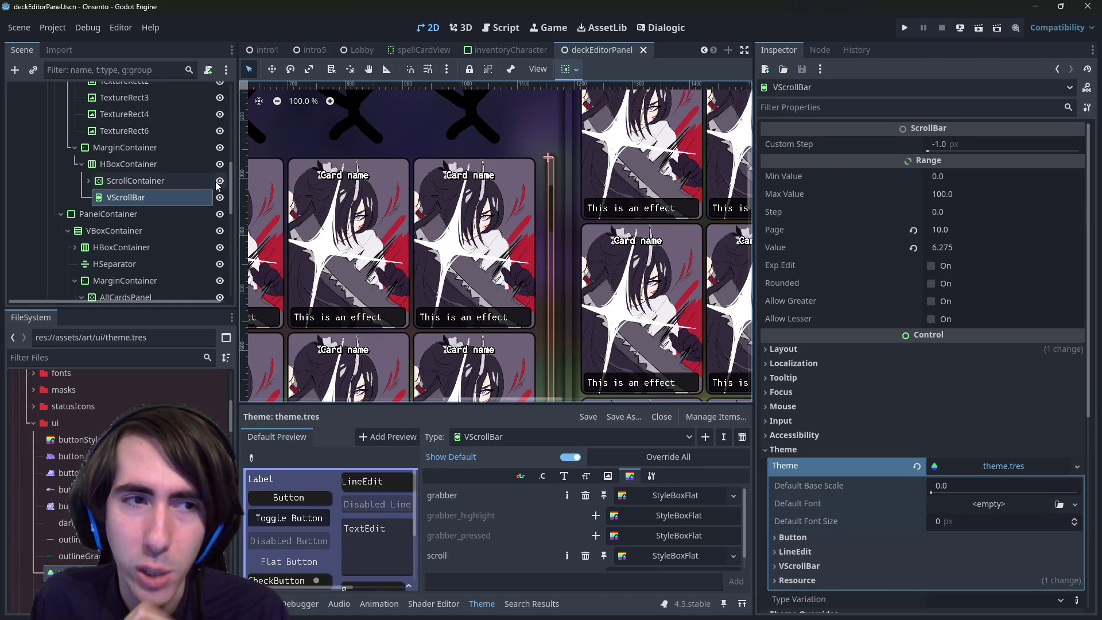
{"action": "left_click", "coordinate": [183, 185]}
{"action": "left_click", "coordinate": [163, 190]}
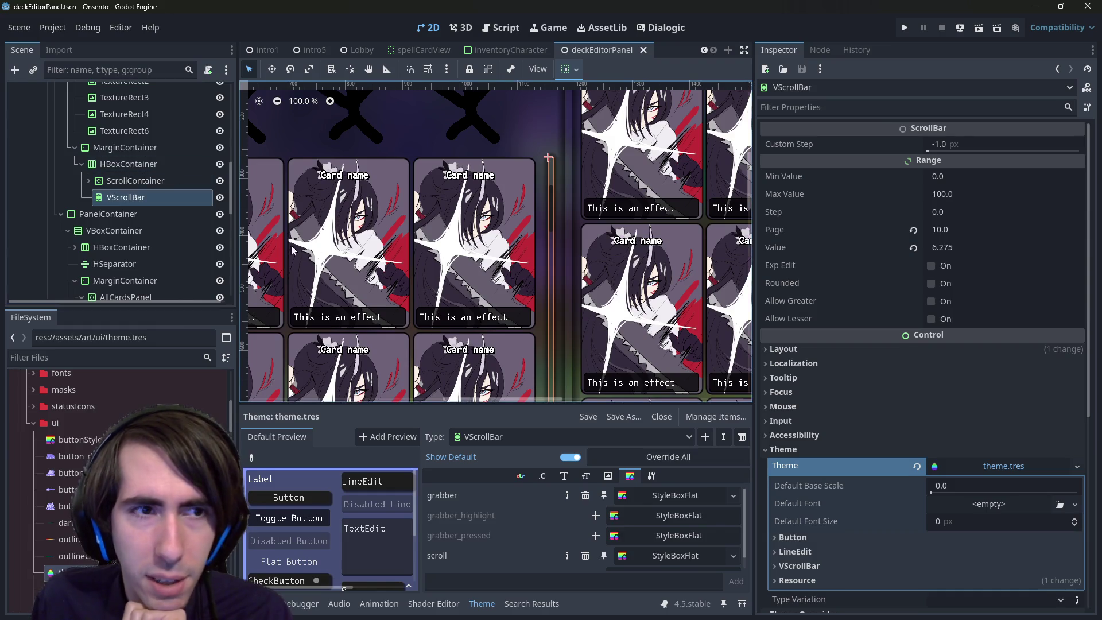
{"action": "left_click", "coordinate": [119, 170]}
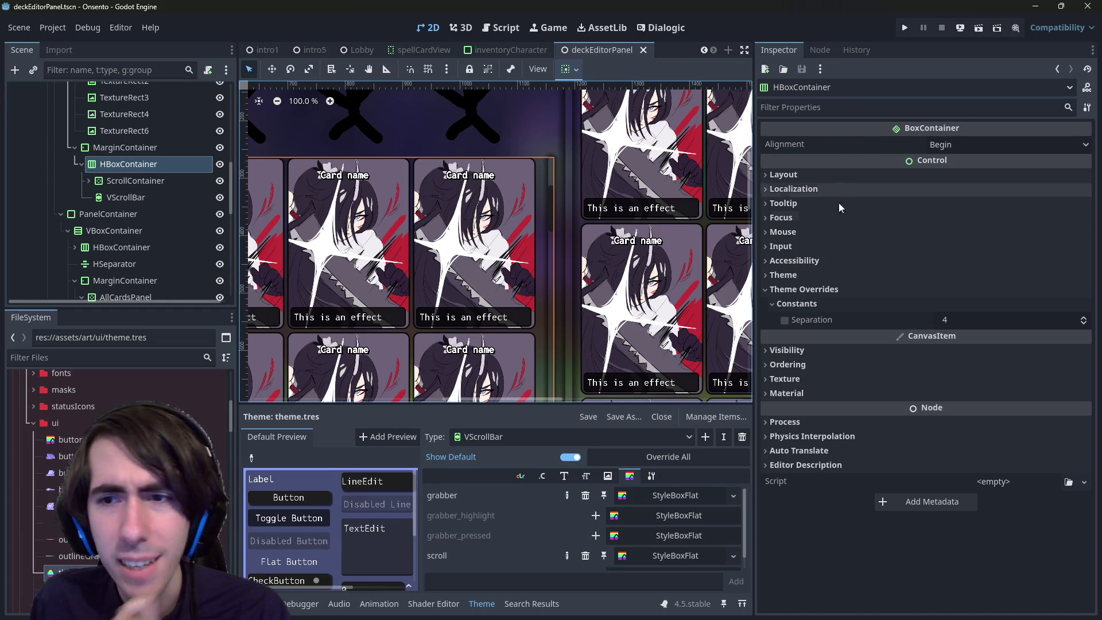
Nudge the HBoxContainer Separation up from 4, comparing the ScrollContainer and VScrollBar
{"action": "left_click_drag", "start_coordinate": [984, 320], "coordinate": [989, 319]}
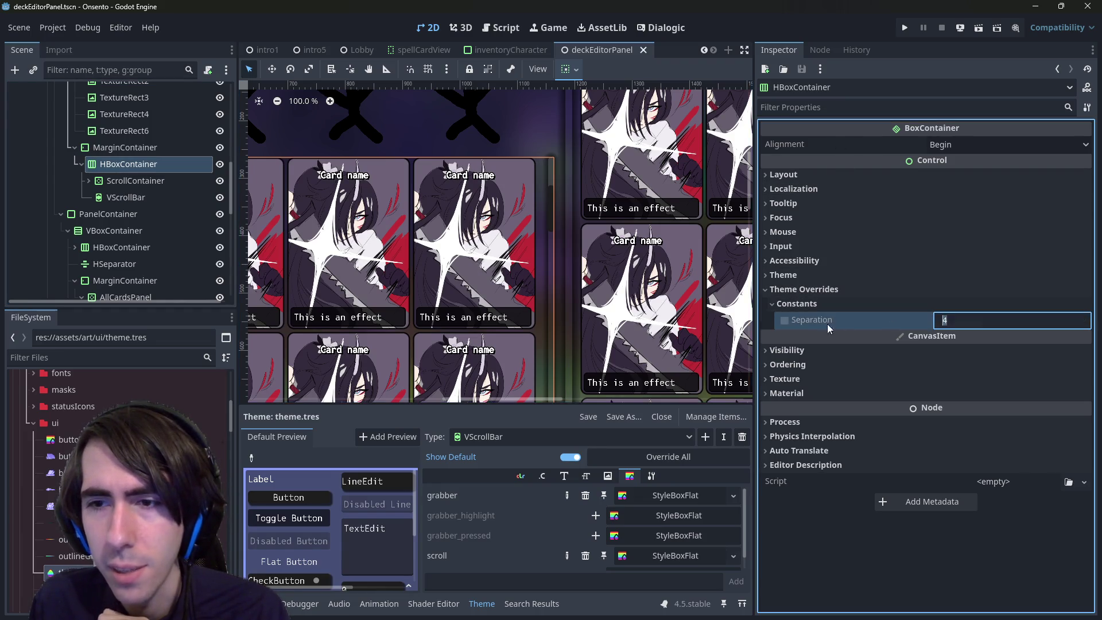
{"action": "left_click", "coordinate": [969, 318]}
{"action": "type", "text": "5"}
{"action": "double_click", "coordinate": [969, 317]}
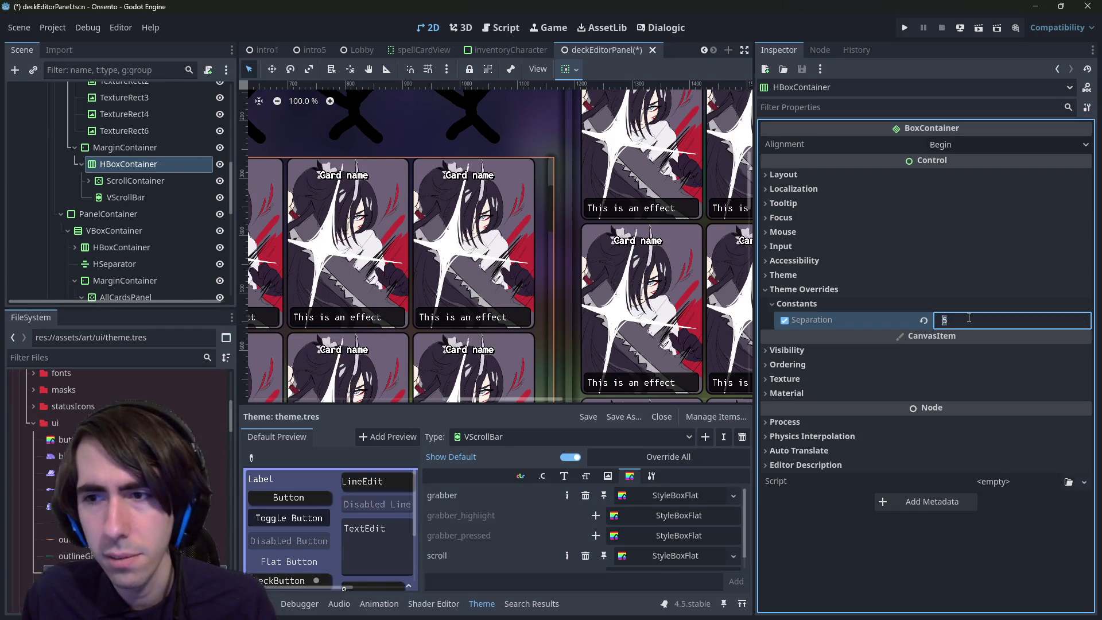
{"action": "left_click", "coordinate": [122, 180]}
{"action": "left_click", "coordinate": [125, 197]}
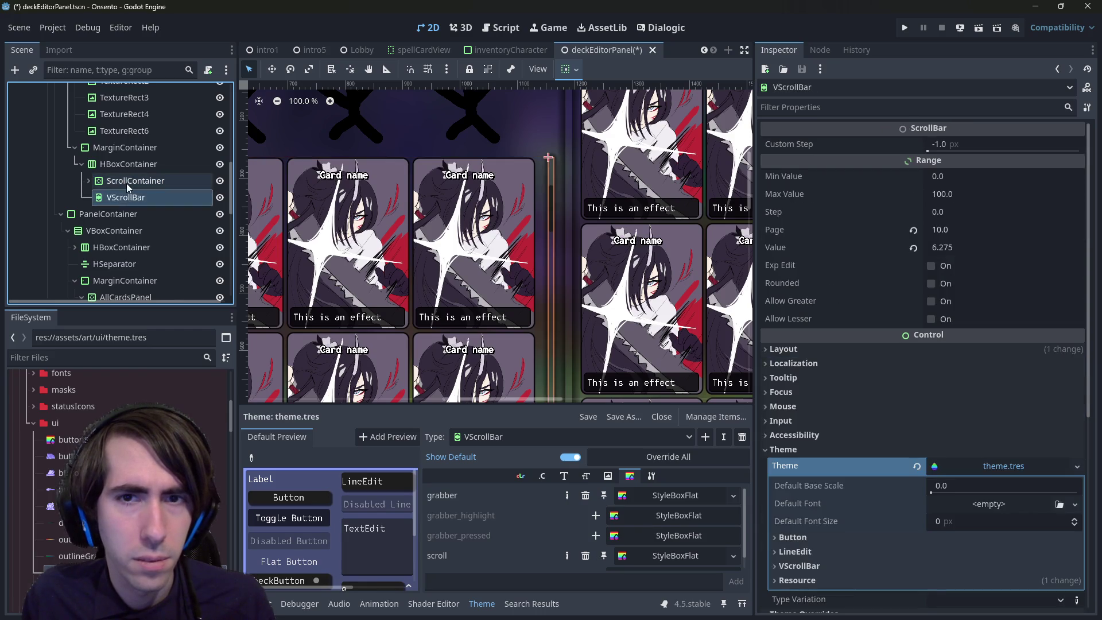
{"action": "left_click", "coordinate": [126, 184]}
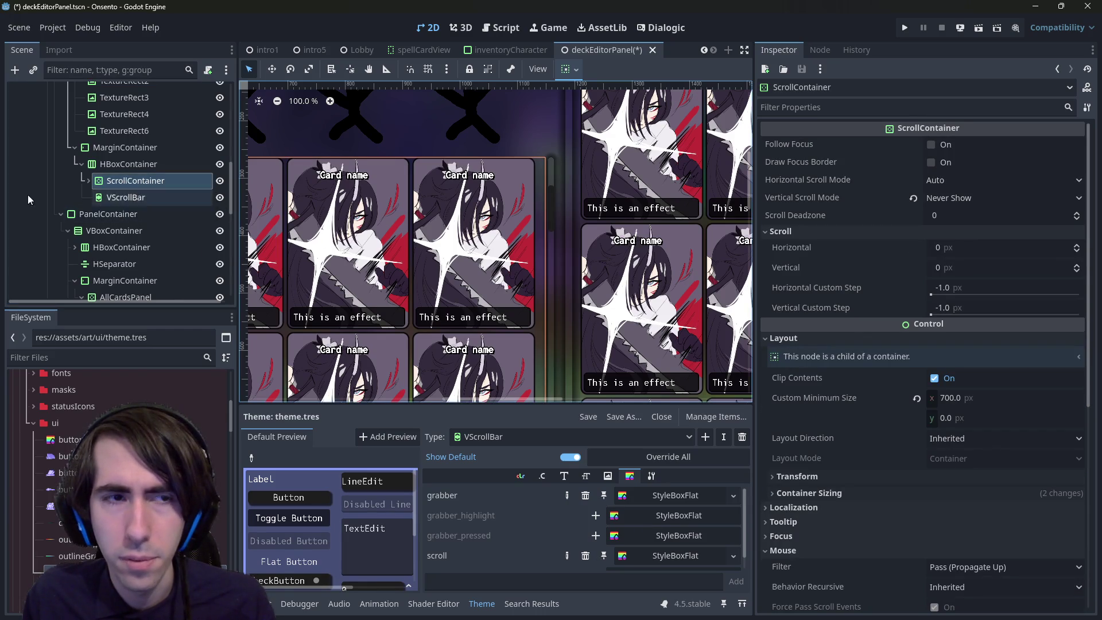
{"action": "left_click", "coordinate": [105, 166]}
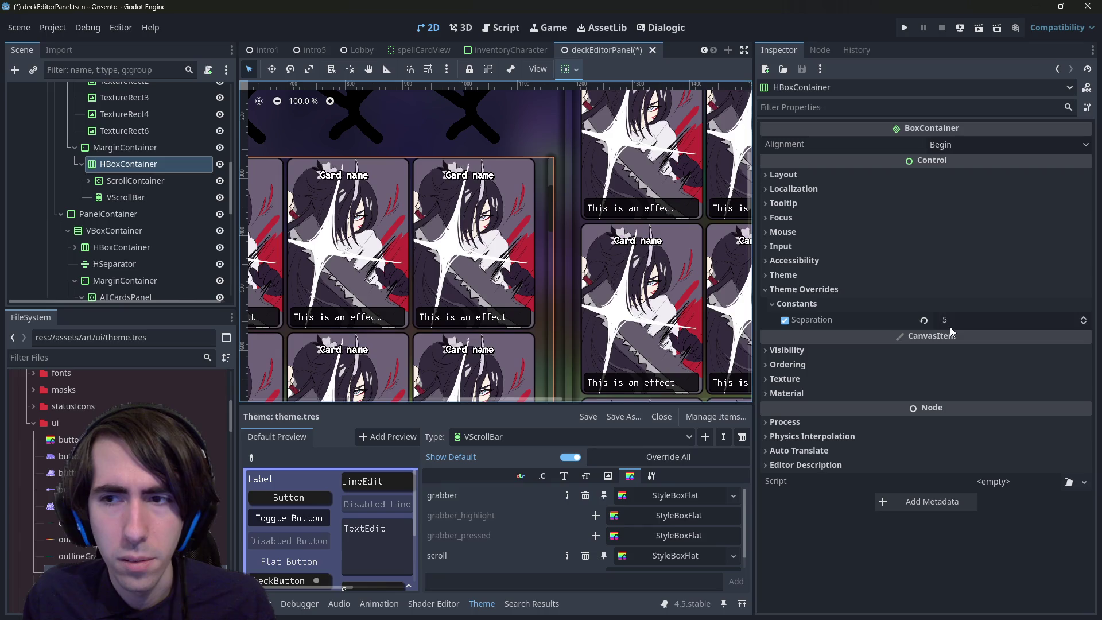
Raise the Separation to 6 and then 7, checking the ScrollContainer and VScrollBar
{"action": "left_click", "coordinate": [964, 323]}
{"action": "type", "text": "6"}
{"action": "key", "text": "Return"}
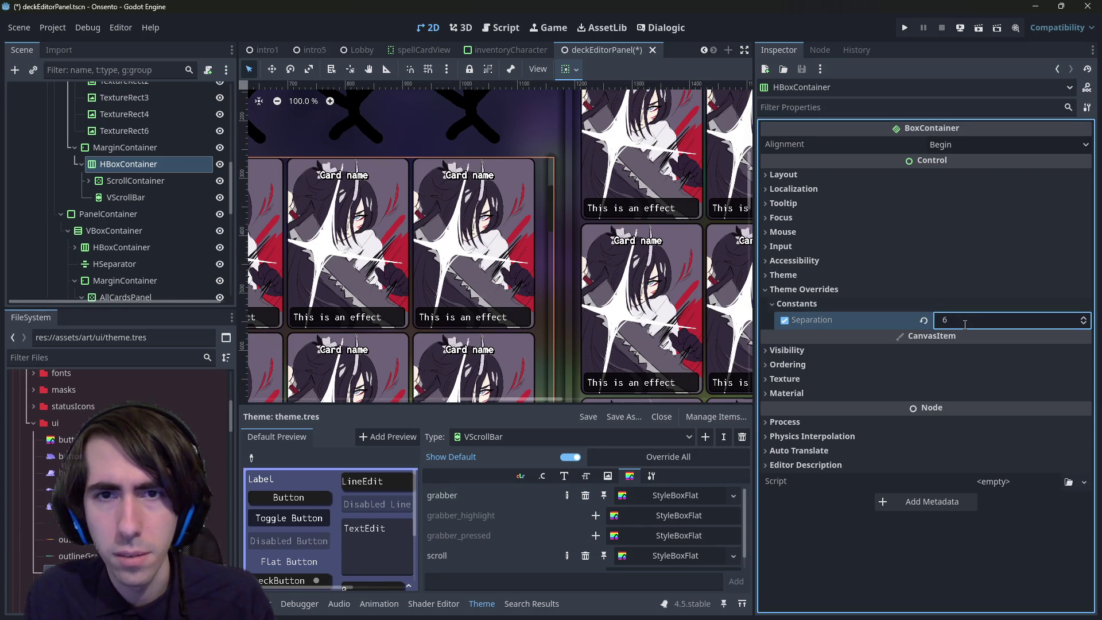
{"action": "left_click", "coordinate": [964, 323]}
{"action": "type", "text": "7"}
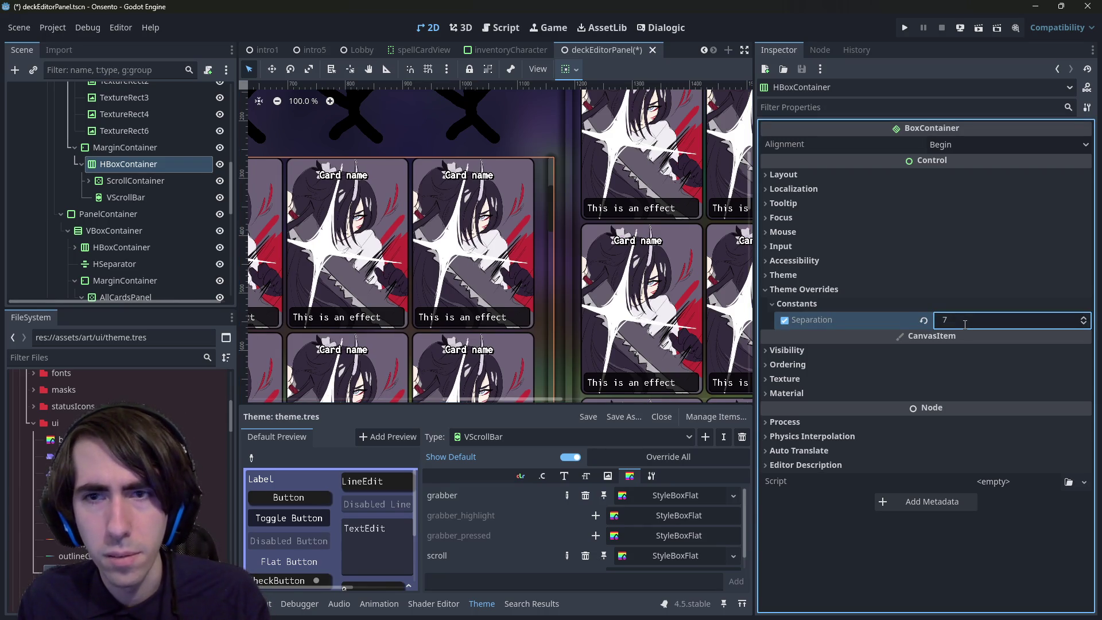
{"action": "key", "text": "Return"}
{"action": "left_click", "coordinate": [145, 182]}
{"action": "left_click", "coordinate": [140, 193]}
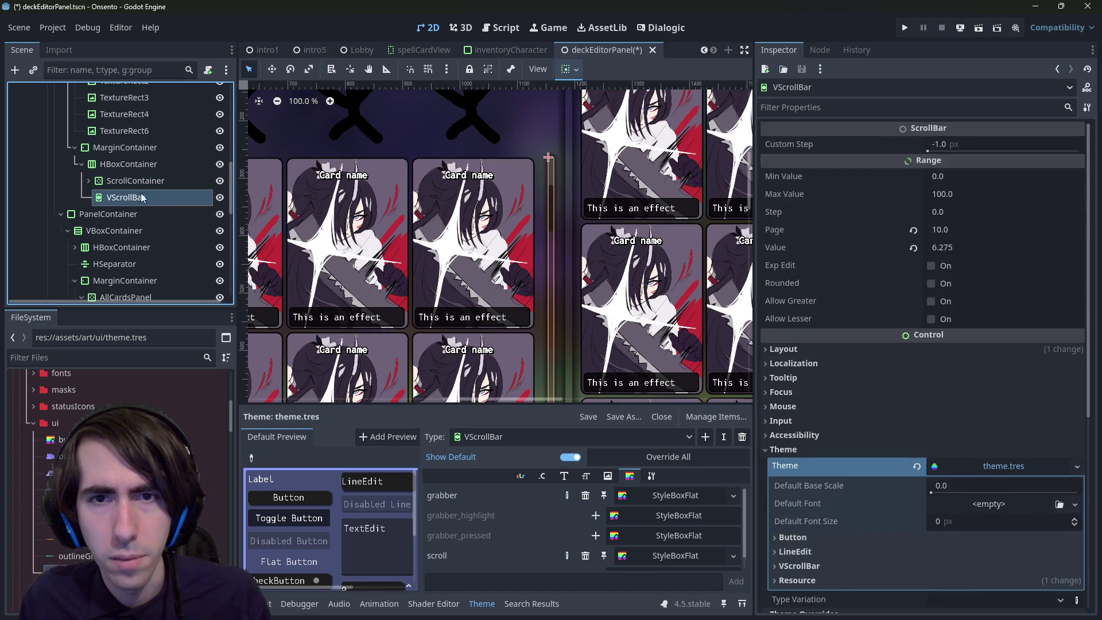
{"action": "left_click", "coordinate": [140, 184]}
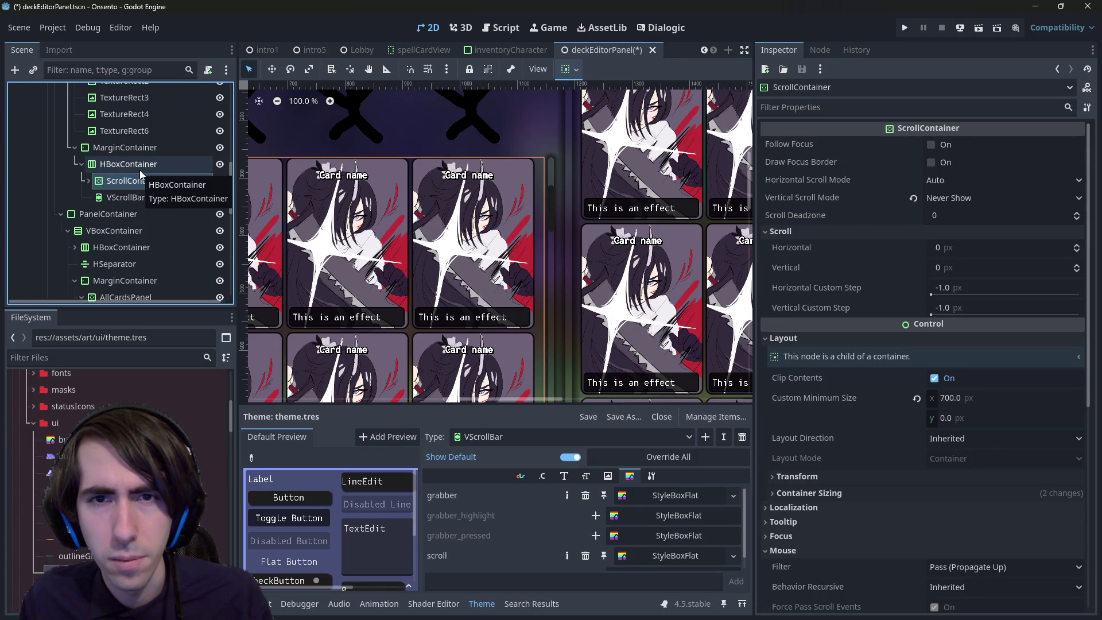
{"action": "left_click", "coordinate": [139, 170]}
Set the Separation to 10, save the deck editor scene, and run it
{"action": "left_click", "coordinate": [1007, 323]}
{"action": "type", "text": "10"}
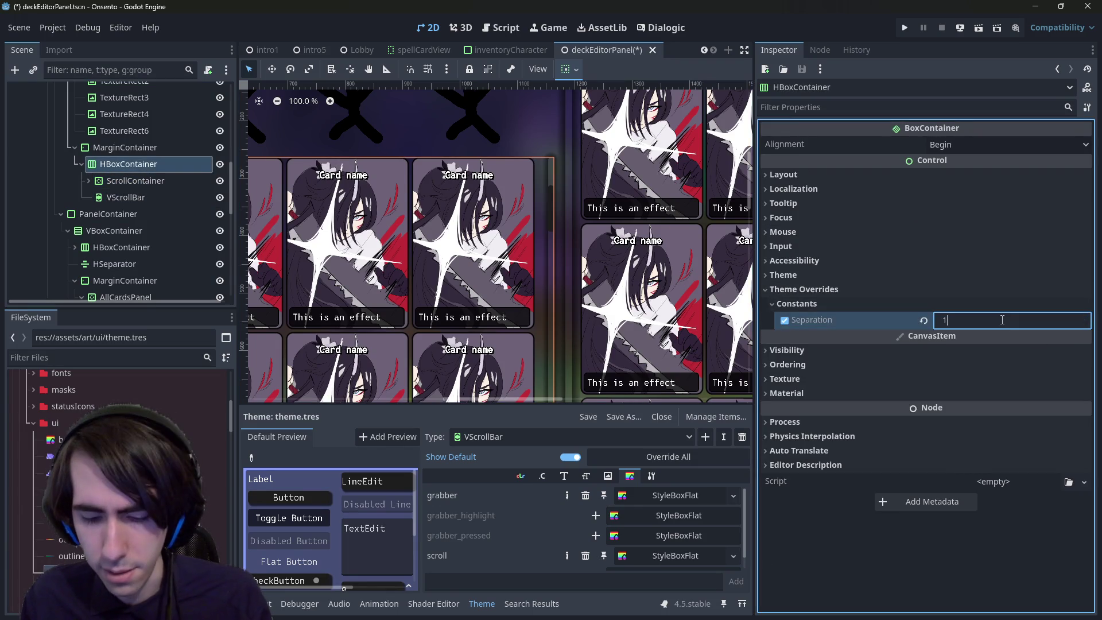
{"action": "key", "text": "Return"}
{"action": "key", "text": "ctrl+s"}
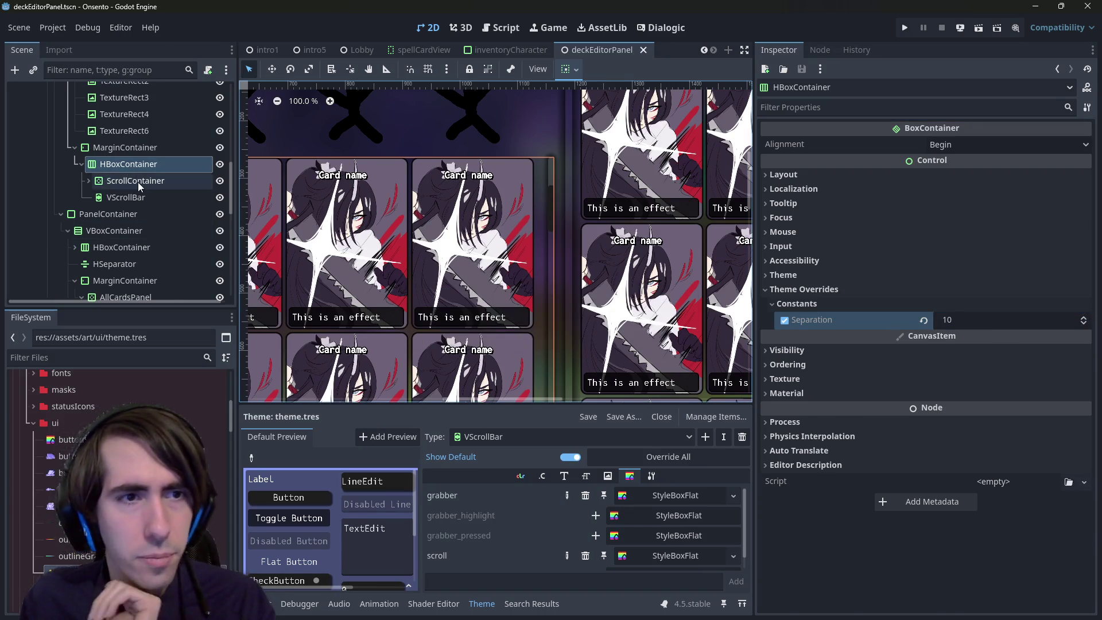
{"action": "left_click", "coordinate": [138, 181]}
{"action": "scroll", "coordinate": [594, 273], "scroll_direction": "down", "scroll_amount": 2}
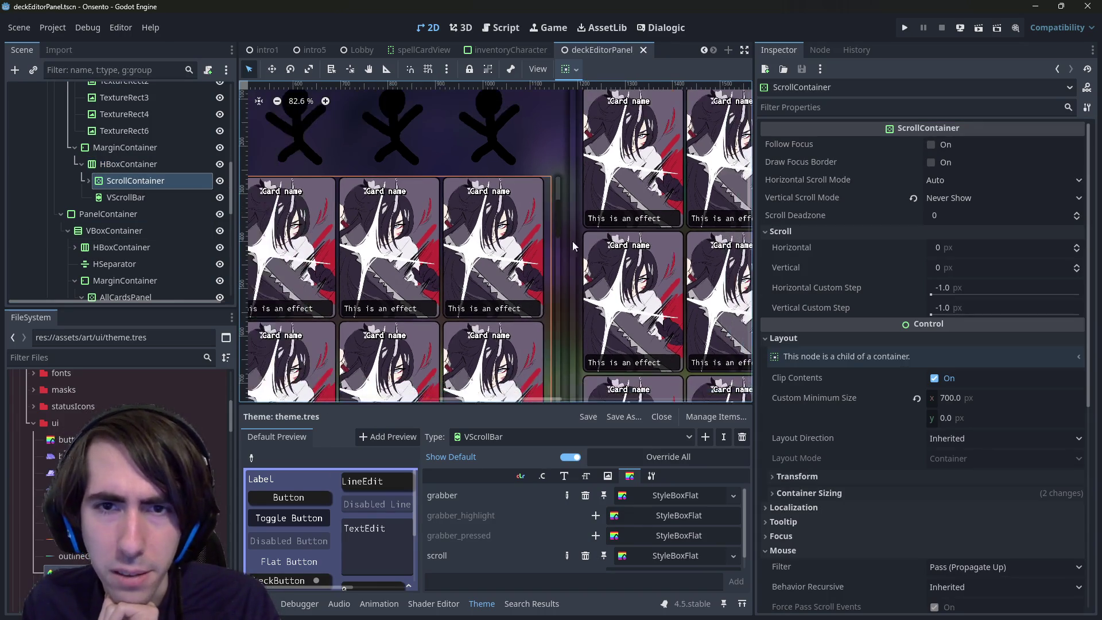
{"action": "left_click", "coordinate": [557, 216]}
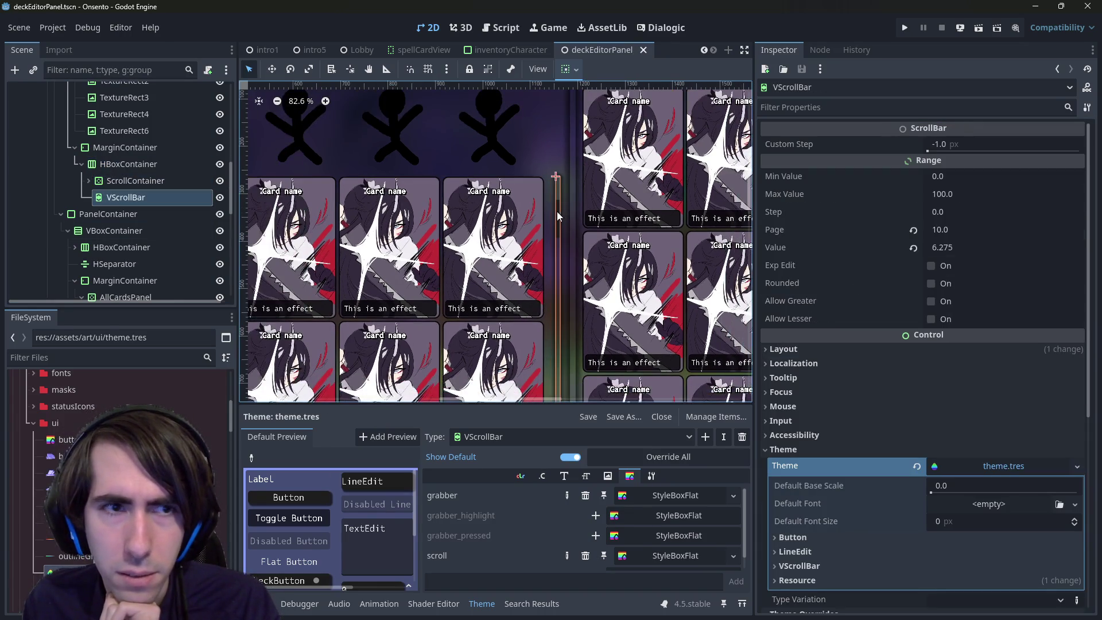
{"action": "left_click", "coordinate": [978, 28]}
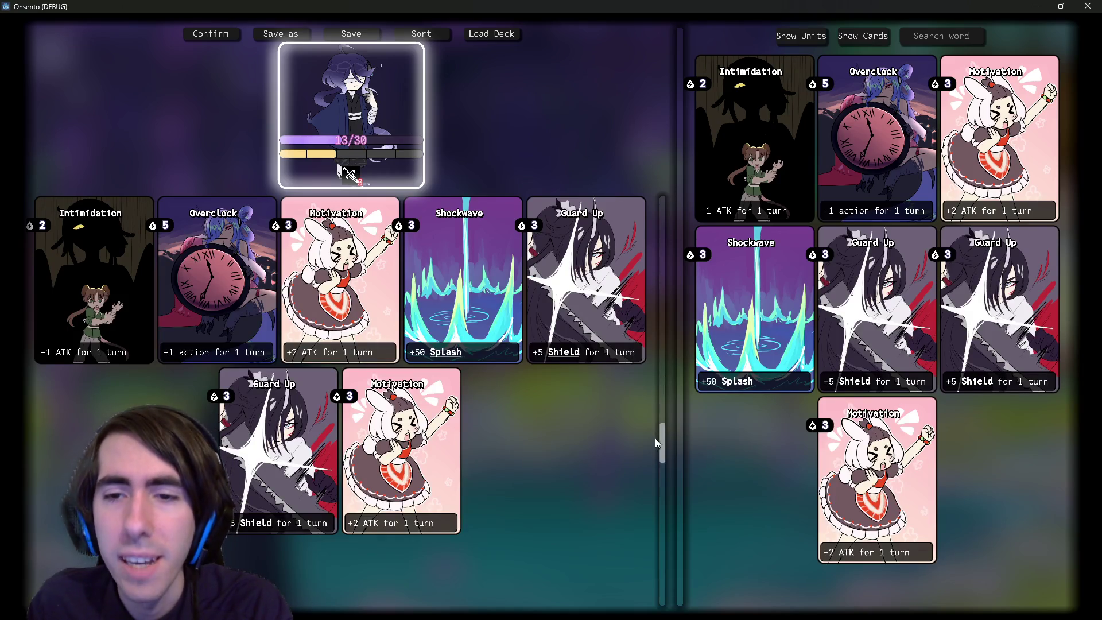
Drag the deck list's scrollbar thumb to test the wider gap beside the cards
{"action": "mouse_move", "coordinate": [666, 453]}
{"action": "left_mouse_down"}
{"action": "mouse_move", "coordinate": [669, 221]}
{"action": "mouse_move", "coordinate": [661, 391]}
{"action": "mouse_move", "coordinate": [648, 424]}
{"action": "left_mouse_up"}
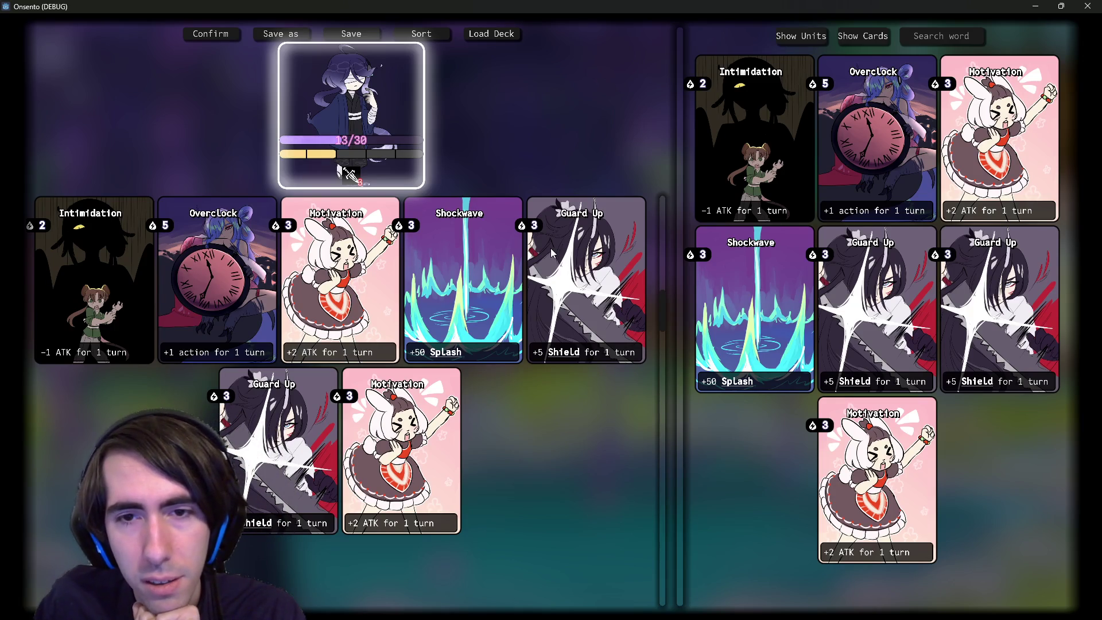
Drag the splitter left to narrow the deck panel, then scroll the deck list to test it
{"action": "mouse_move", "coordinate": [681, 186]}
{"action": "left_mouse_down"}
{"action": "mouse_move", "coordinate": [462, 196]}
{"action": "mouse_move", "coordinate": [444, 206]}
{"action": "left_mouse_up"}
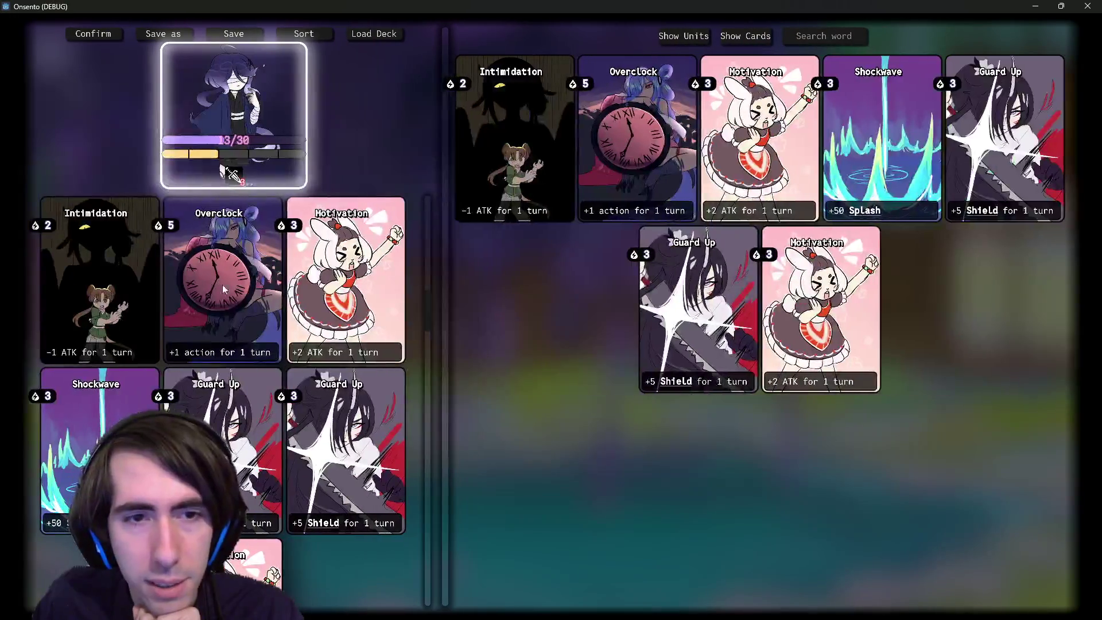
{"action": "scroll", "coordinate": [246, 307], "scroll_direction": "down", "scroll_amount": 2}
{"action": "scroll", "coordinate": [246, 307], "scroll_direction": "up", "scroll_amount": 2}
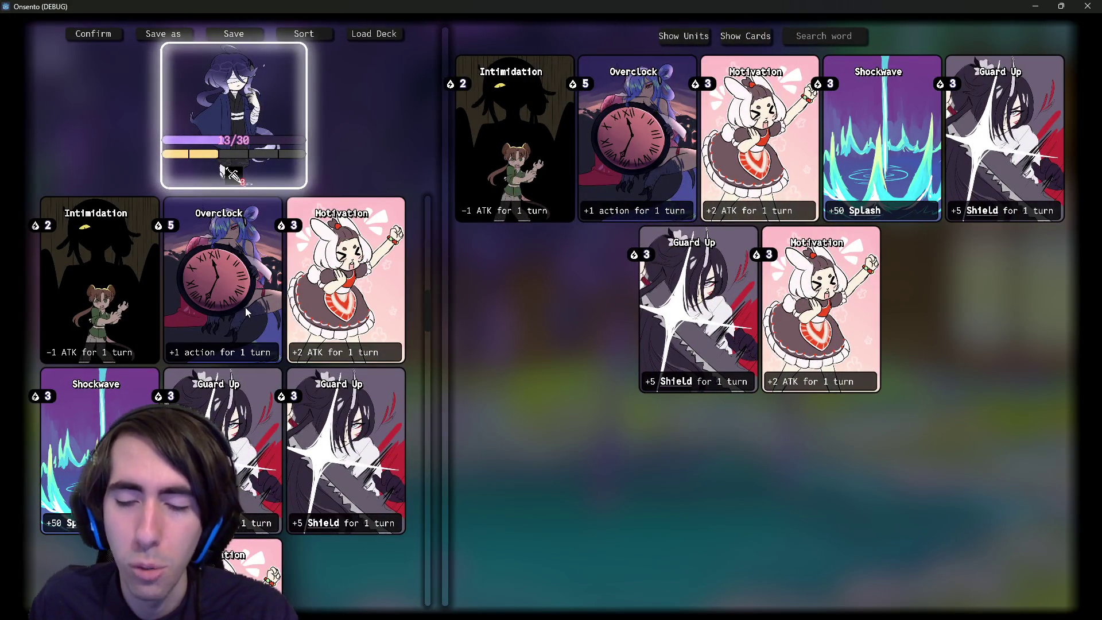
{"action": "scroll", "coordinate": [246, 308], "scroll_direction": "down", "scroll_amount": 2}
{"action": "scroll", "coordinate": [252, 301], "scroll_direction": "up", "scroll_amount": 2}
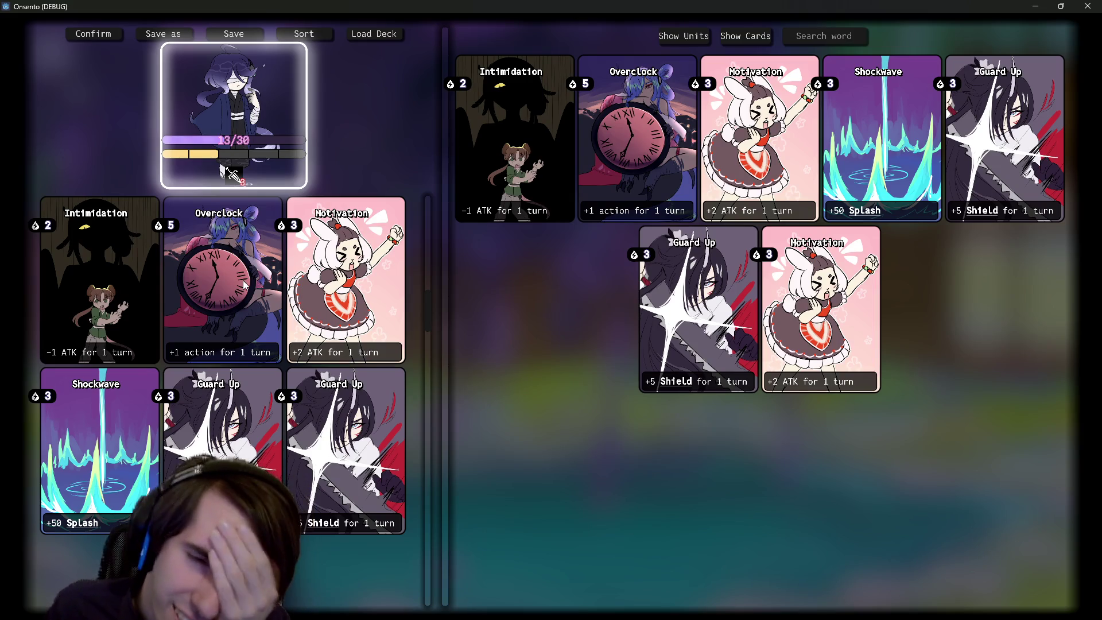
{"action": "scroll", "coordinate": [246, 286], "scroll_direction": "down", "scroll_amount": 1}
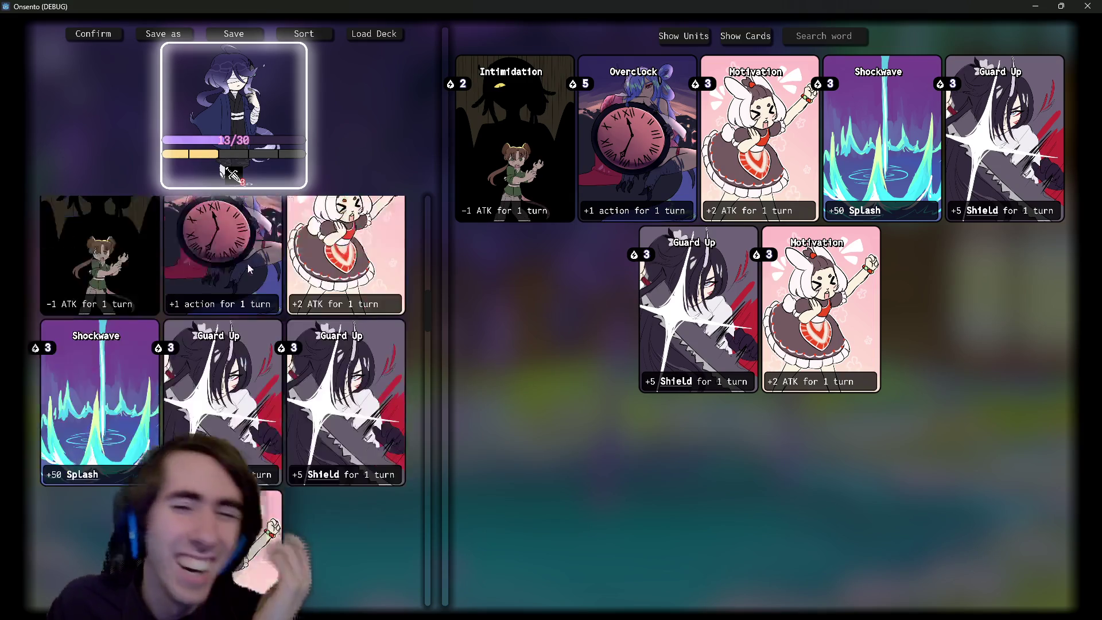
{"action": "scroll", "coordinate": [252, 272], "scroll_direction": "up", "scroll_amount": 1}
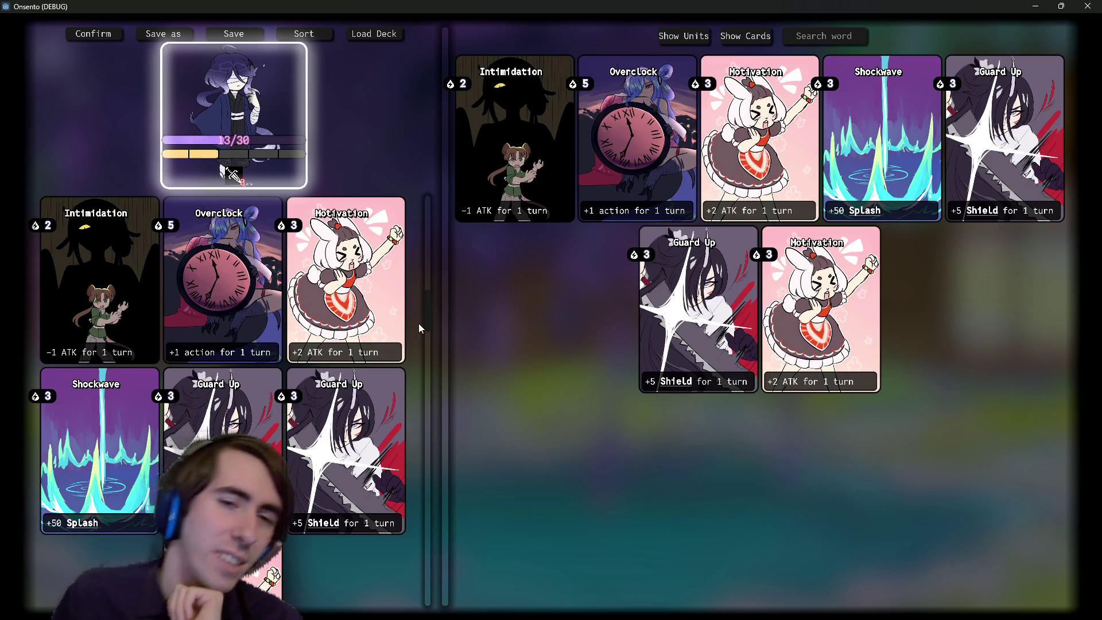
Scroll the deck list further, then drag the splitter right to rebalance the panel widths
{"action": "scroll", "coordinate": [429, 312], "scroll_direction": "up", "scroll_amount": 3}
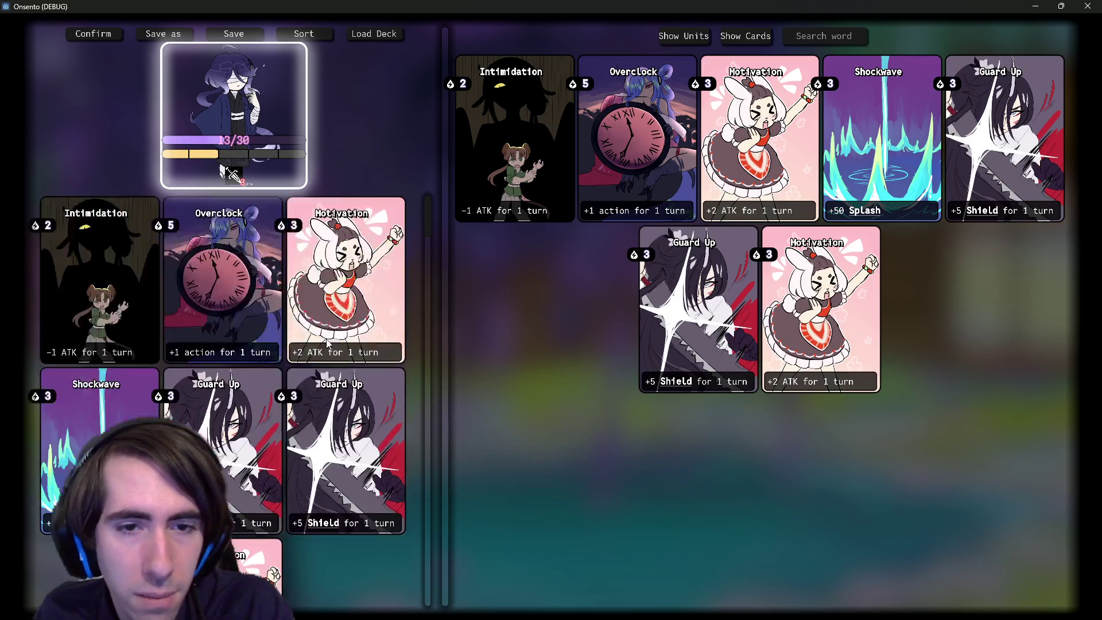
{"action": "scroll", "coordinate": [327, 343], "scroll_direction": "down", "scroll_amount": 2}
{"action": "scroll", "coordinate": [327, 342], "scroll_direction": "up", "scroll_amount": 2}
{"action": "scroll", "coordinate": [328, 342], "scroll_direction": "down", "scroll_amount": 2}
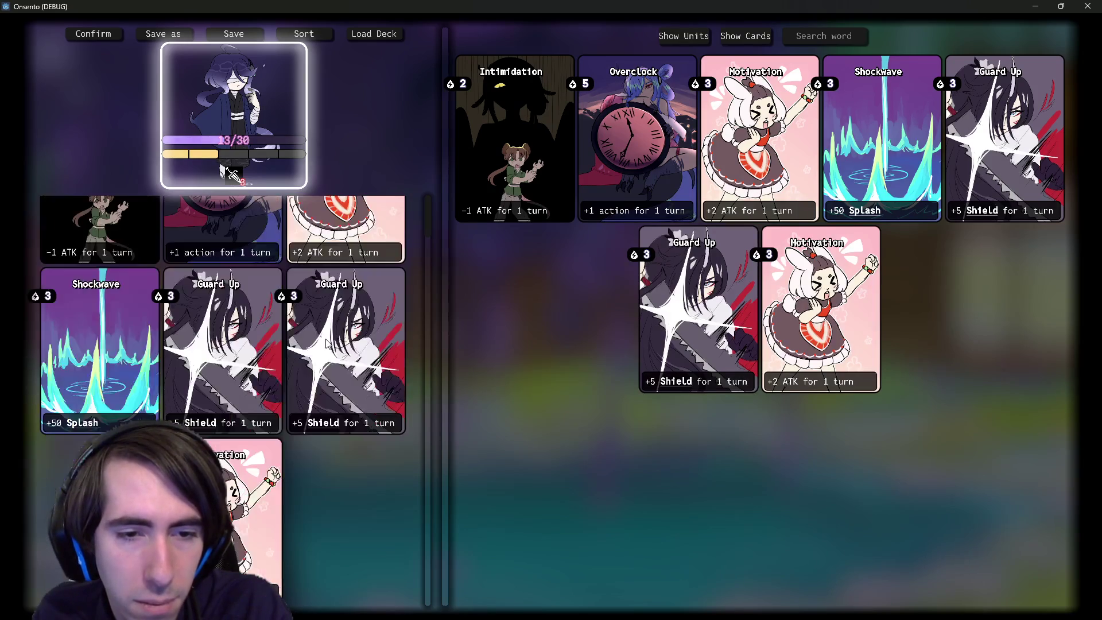
{"action": "scroll", "coordinate": [327, 342], "scroll_direction": "up", "scroll_amount": 1}
{"action": "scroll", "coordinate": [328, 343], "scroll_direction": "up", "scroll_amount": 1}
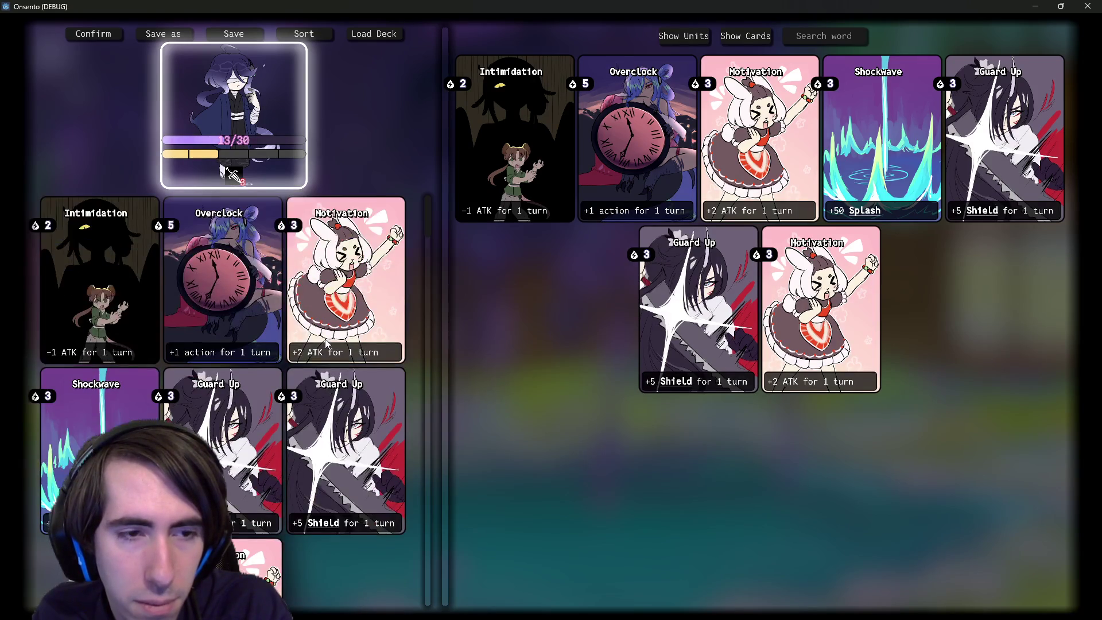
{"action": "scroll", "coordinate": [327, 343], "scroll_direction": "down", "scroll_amount": 2}
{"action": "scroll", "coordinate": [327, 343], "scroll_direction": "up", "scroll_amount": 1}
{"action": "scroll", "coordinate": [327, 342], "scroll_direction": "up", "scroll_amount": 1}
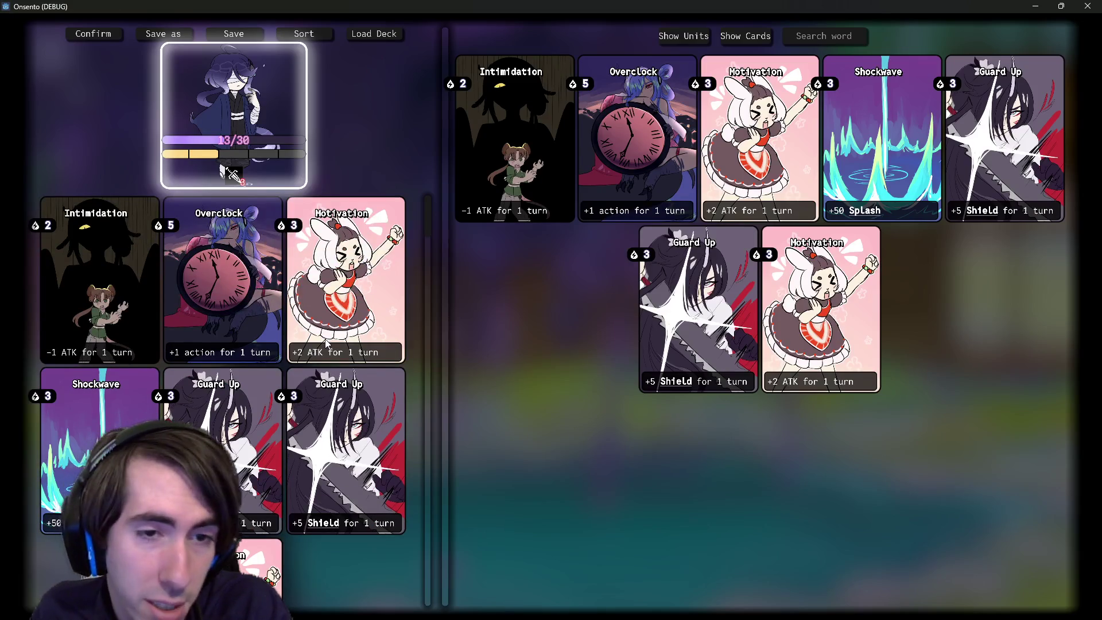
{"action": "scroll", "coordinate": [326, 343], "scroll_direction": "down", "scroll_amount": 2}
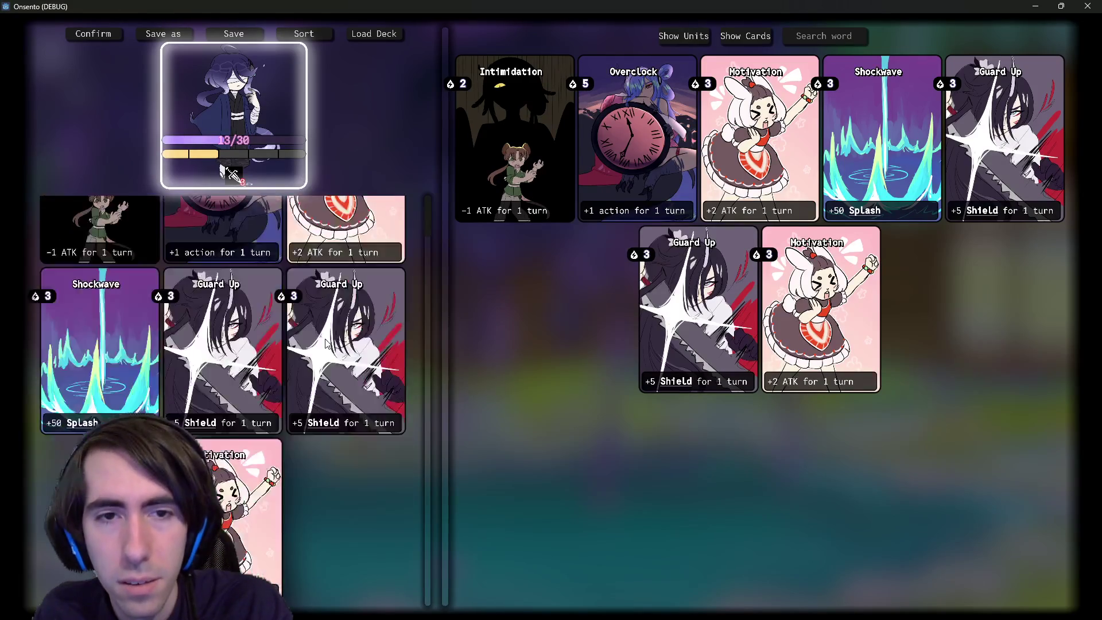
{"action": "scroll", "coordinate": [325, 343], "scroll_direction": "up", "scroll_amount": 2}
{"action": "mouse_move", "coordinate": [445, 165]}
{"action": "left_mouse_down"}
{"action": "mouse_move", "coordinate": [726, 157]}
{"action": "mouse_move", "coordinate": [499, 191]}
{"action": "mouse_move", "coordinate": [316, 196]}
{"action": "mouse_move", "coordinate": [769, 227]}
{"action": "mouse_move", "coordinate": [462, 260]}
{"action": "mouse_move", "coordinate": [556, 286]}
{"action": "mouse_move", "coordinate": [736, 270]}
{"action": "mouse_move", "coordinate": [524, 278]}
{"action": "mouse_move", "coordinate": [590, 270]}
{"action": "mouse_move", "coordinate": [551, 280]}
{"action": "mouse_move", "coordinate": [617, 278]}
{"action": "mouse_move", "coordinate": [509, 287]}
{"action": "mouse_move", "coordinate": [683, 292]}
{"action": "mouse_move", "coordinate": [543, 295]}
{"action": "left_mouse_up"}
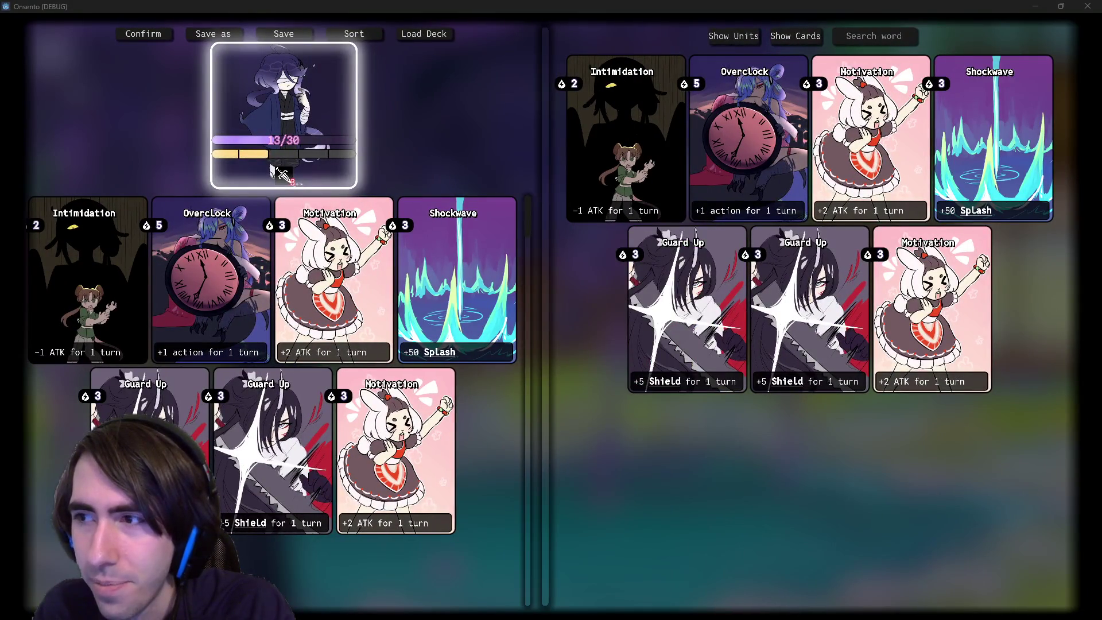